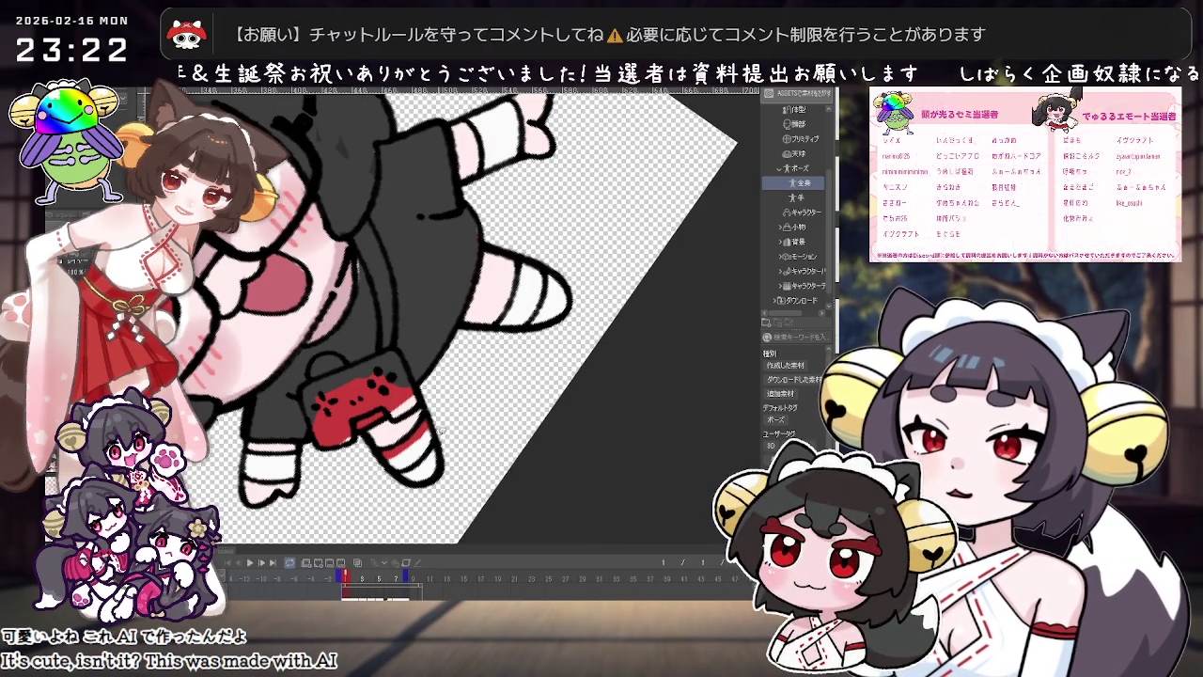
# Step: Level and recentre the tilted chibi close-up, then zoom out to the full canvas edge
pyautogui.moveTo(414, 428); pyautogui.dragTo(439, 316)
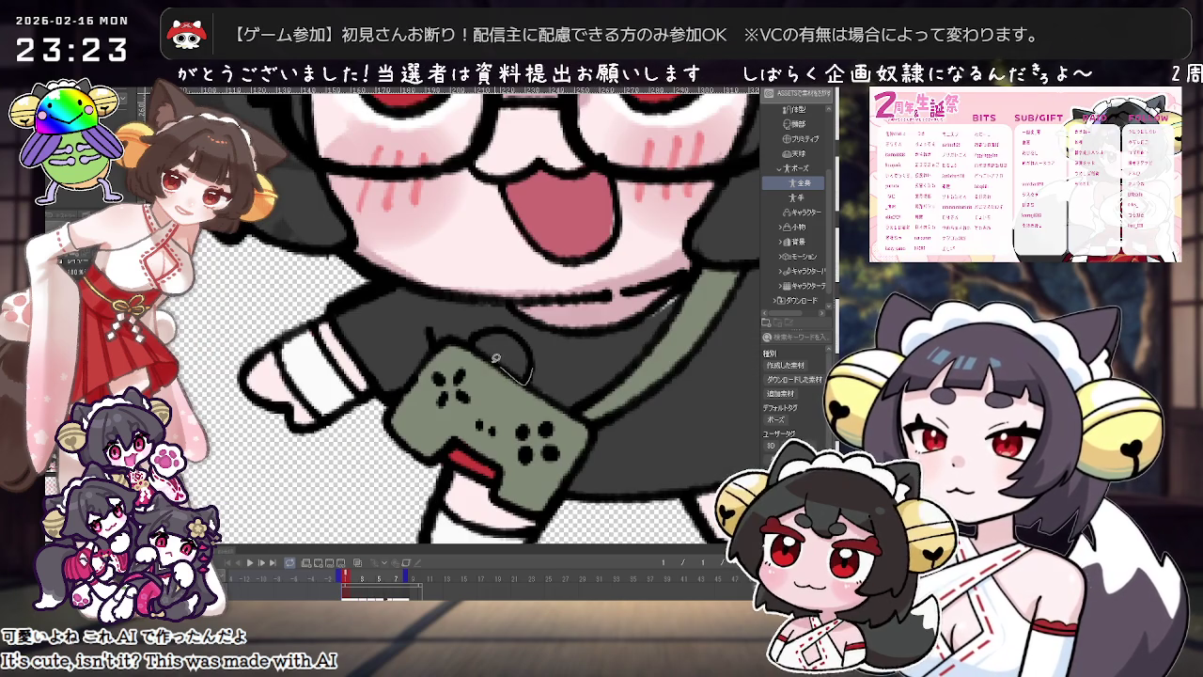
pyautogui.scroll(-3, 517, 331)
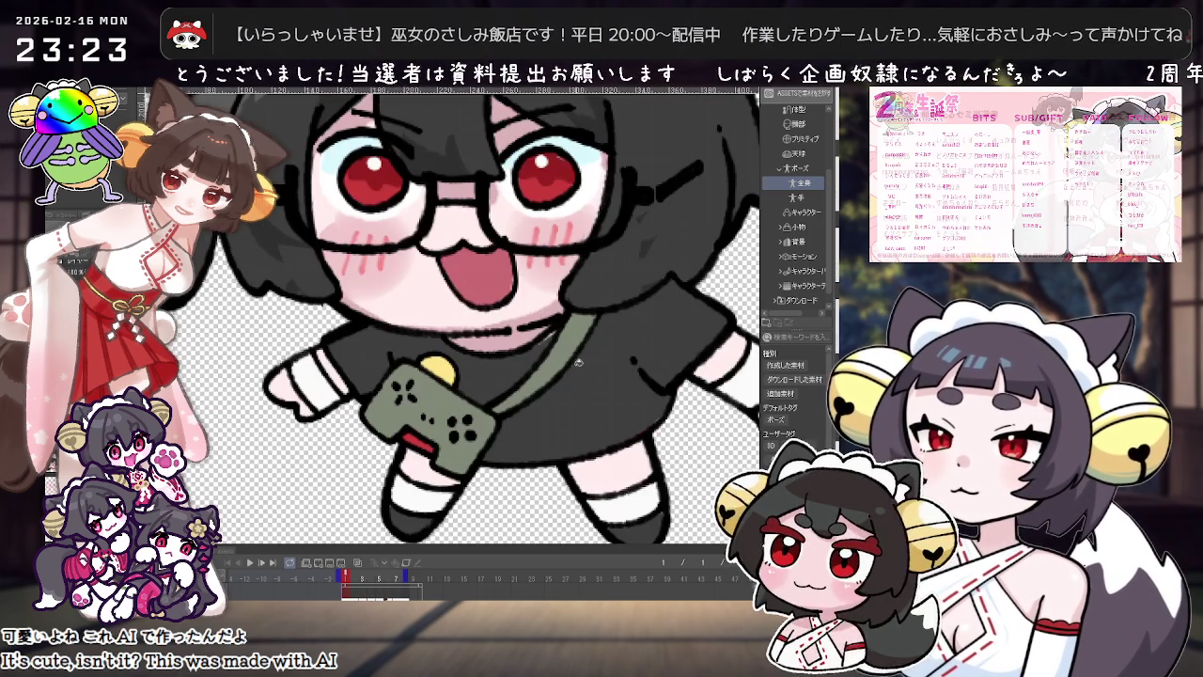
pyautogui.scroll(-2, 559, 331)
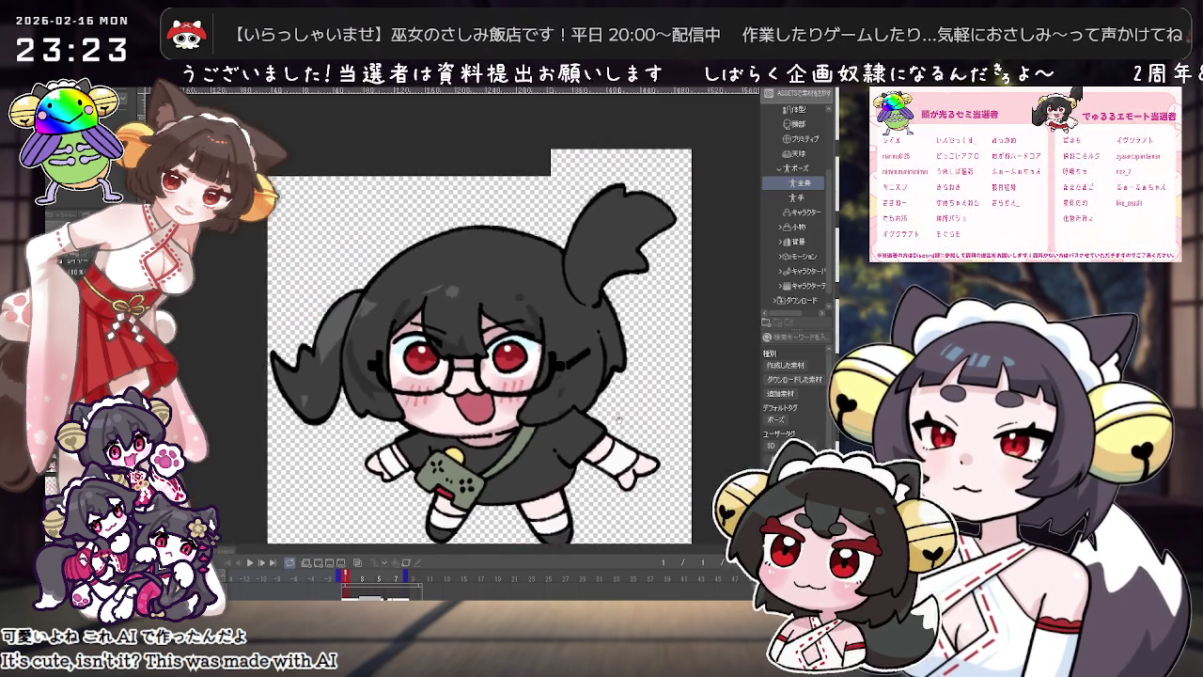
pyautogui.scroll(-1, 531, 440)
pyautogui.scroll(1, 533, 440)
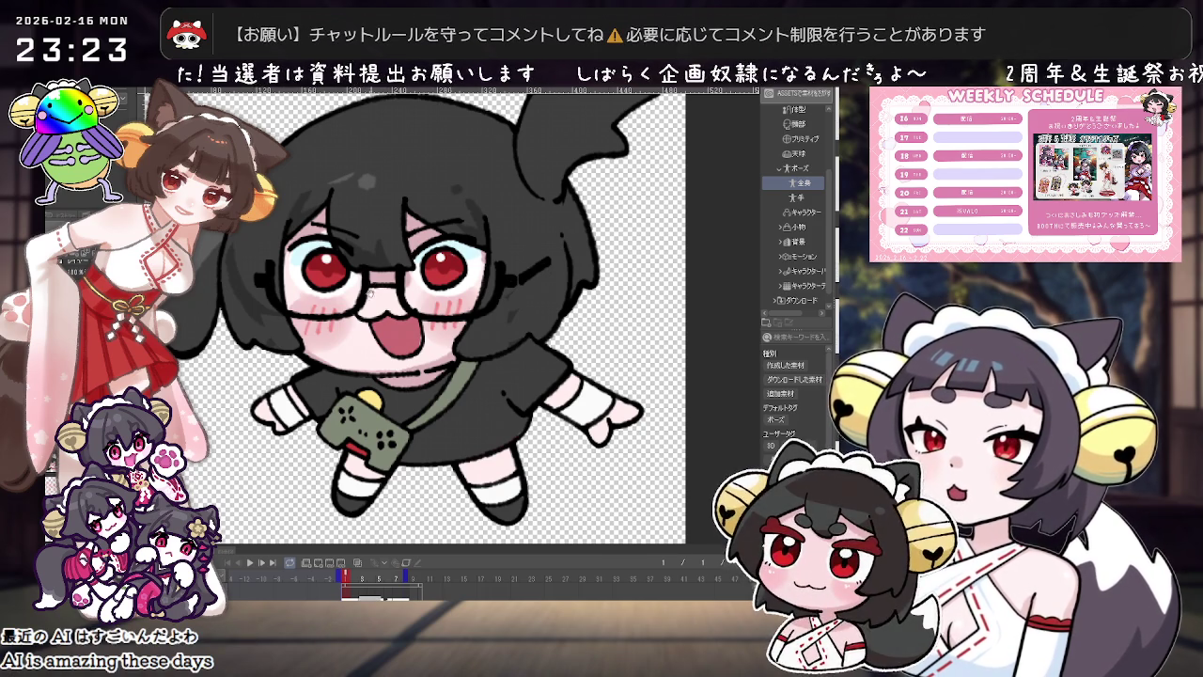
# Step: Paint-bucket fill the top and left areas of the chibi's black hair bright green
pyautogui.scroll(-1, 369, 285)
pyautogui.scroll(-1, 356, 320)
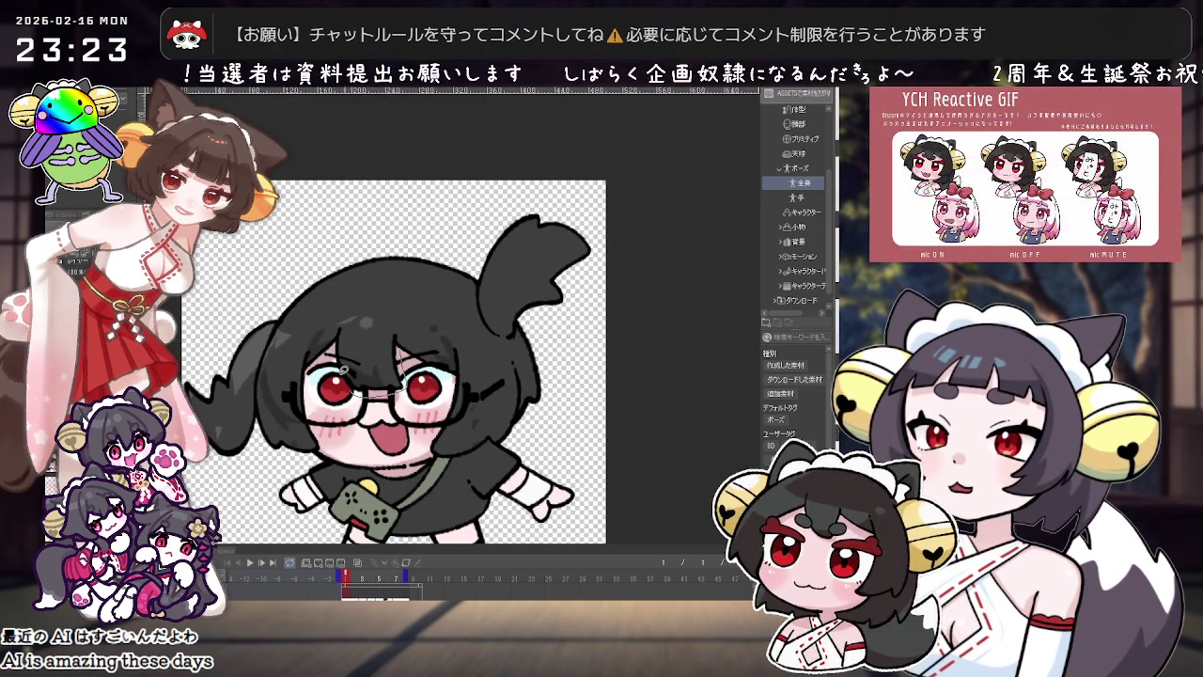
pyautogui.click(376, 300)
pyautogui.click(291, 348)
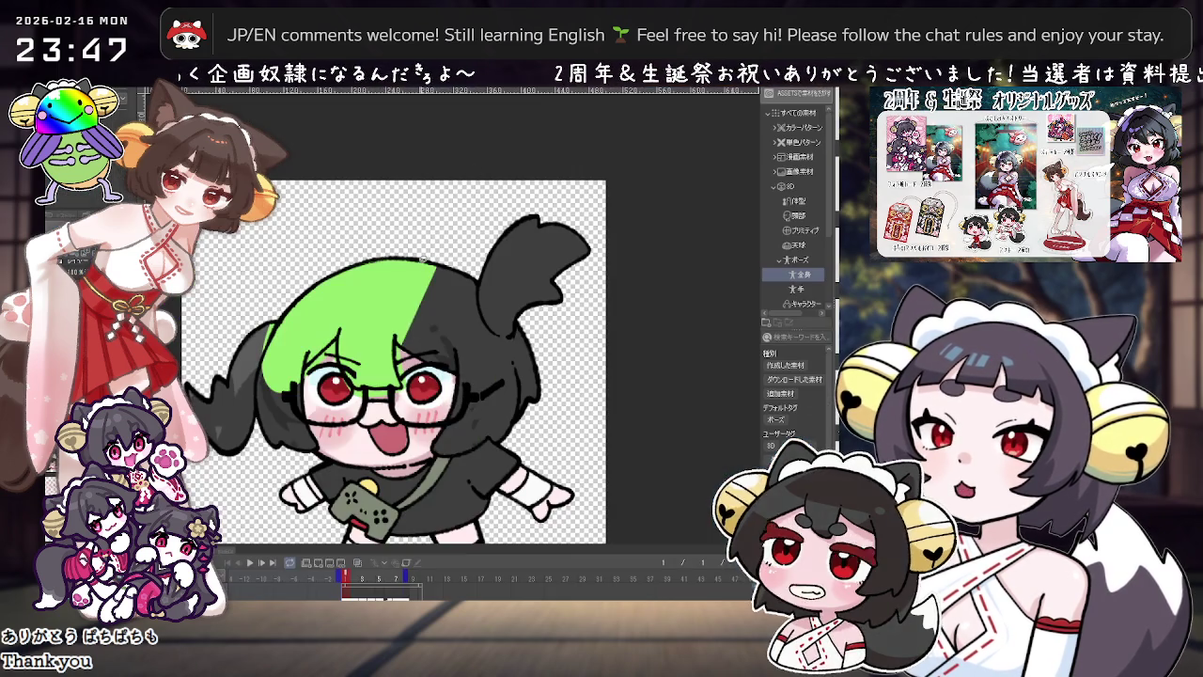
# Step: Lasso-fill the left and right pigtails with bright green
pyautogui.scroll(1, 418, 305)
pyautogui.scroll(1, 418, 305)
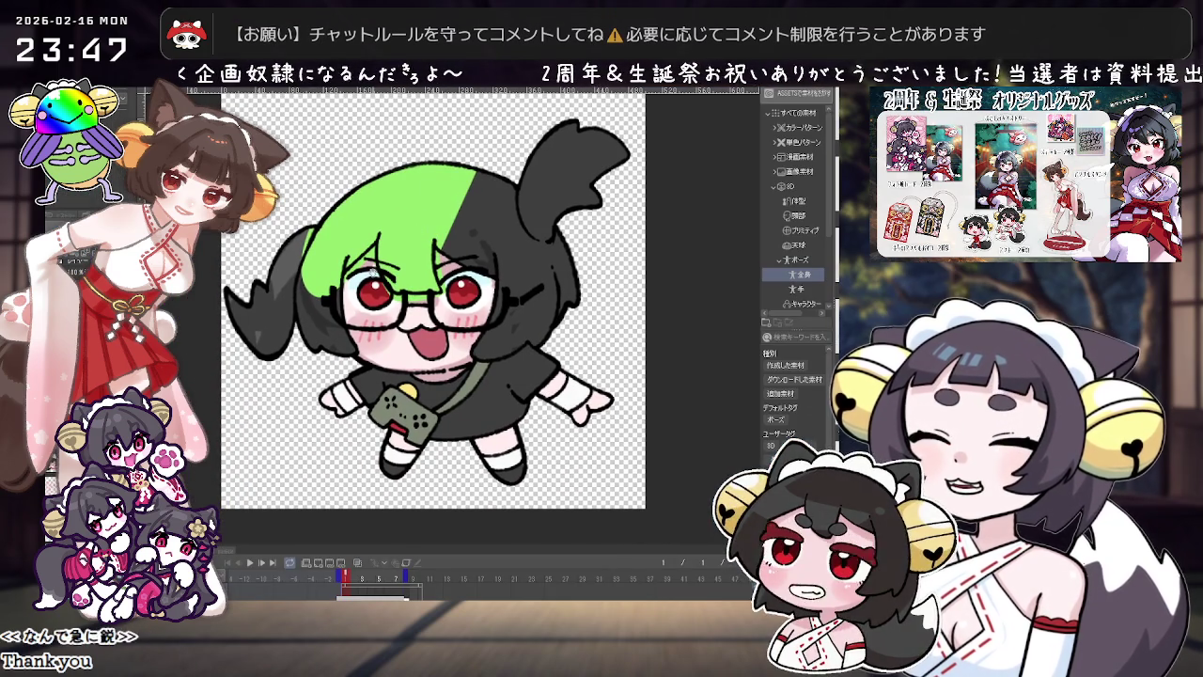
pyautogui.moveTo(223, 362); pyautogui.dragTo(444, 138)
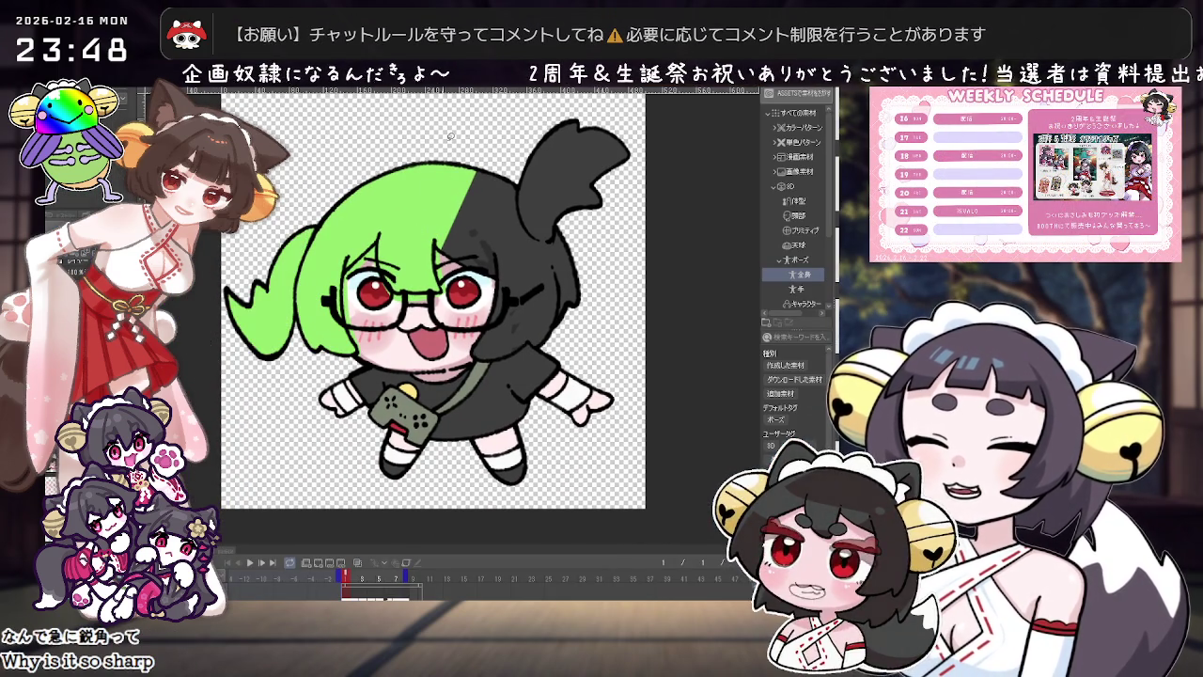
pyautogui.moveTo(459, 188); pyautogui.dragTo(465, 183)
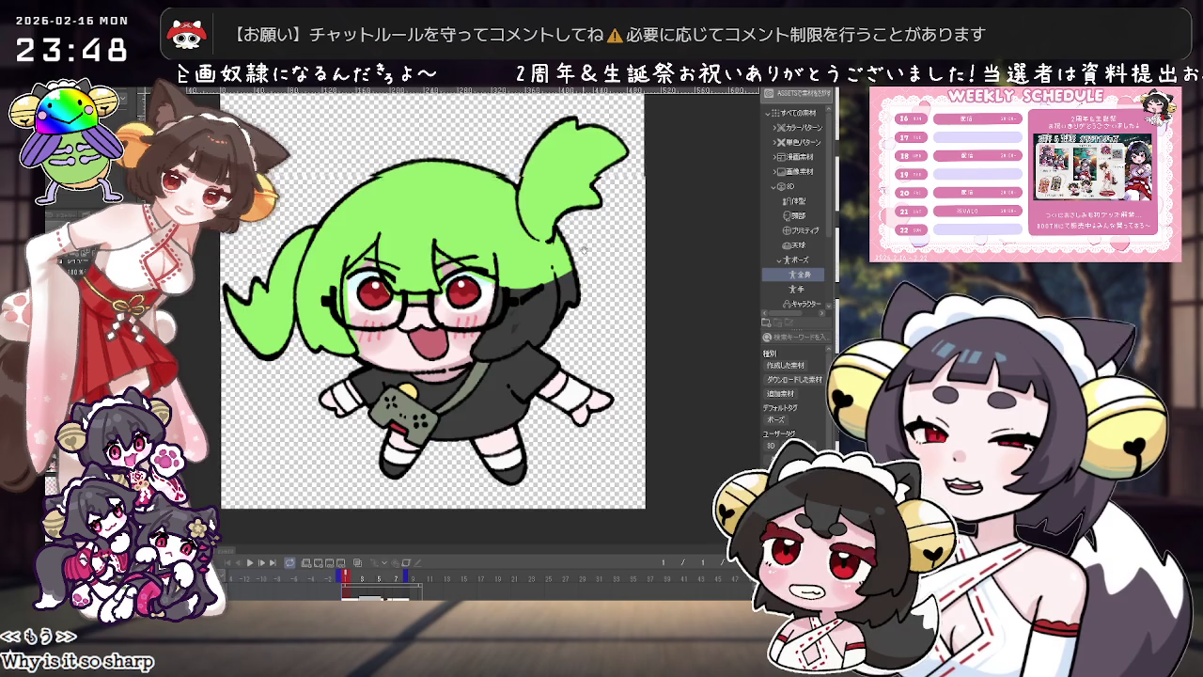
# Step: Zoom out and back in to confirm all the hair now reads green
pyautogui.scroll(-2, 472, 175)
pyautogui.scroll(-2, 451, 278)
pyautogui.scroll(-2, 480, 275)
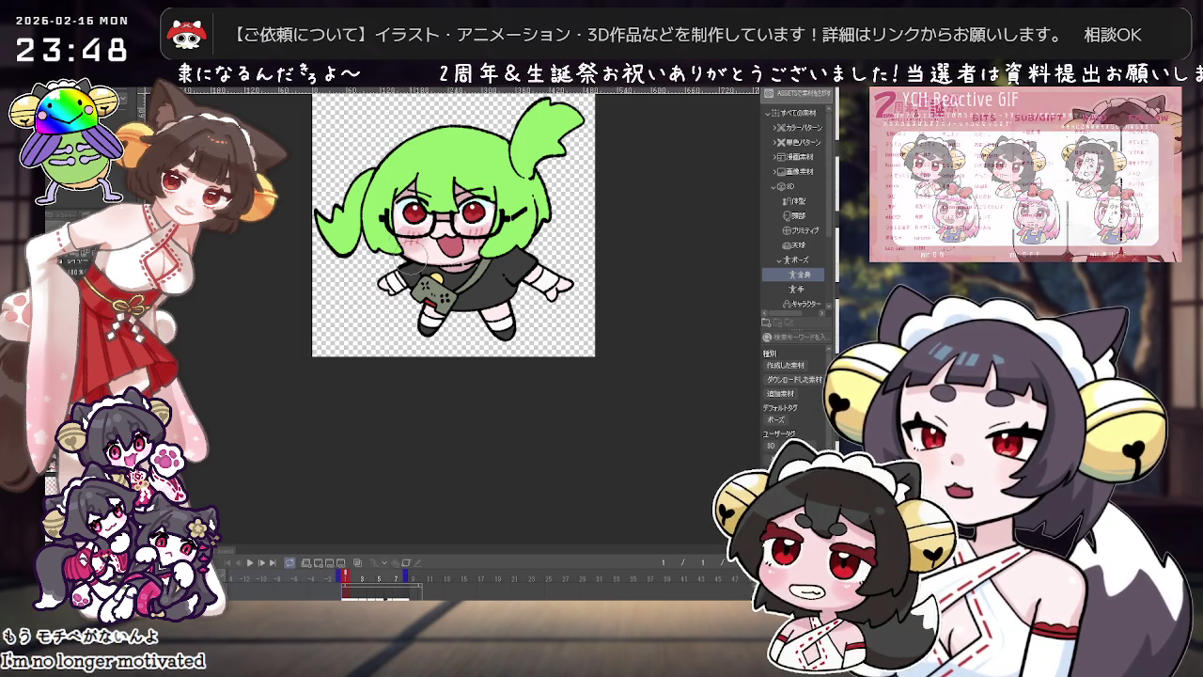
pyautogui.scroll(1, 502, 188)
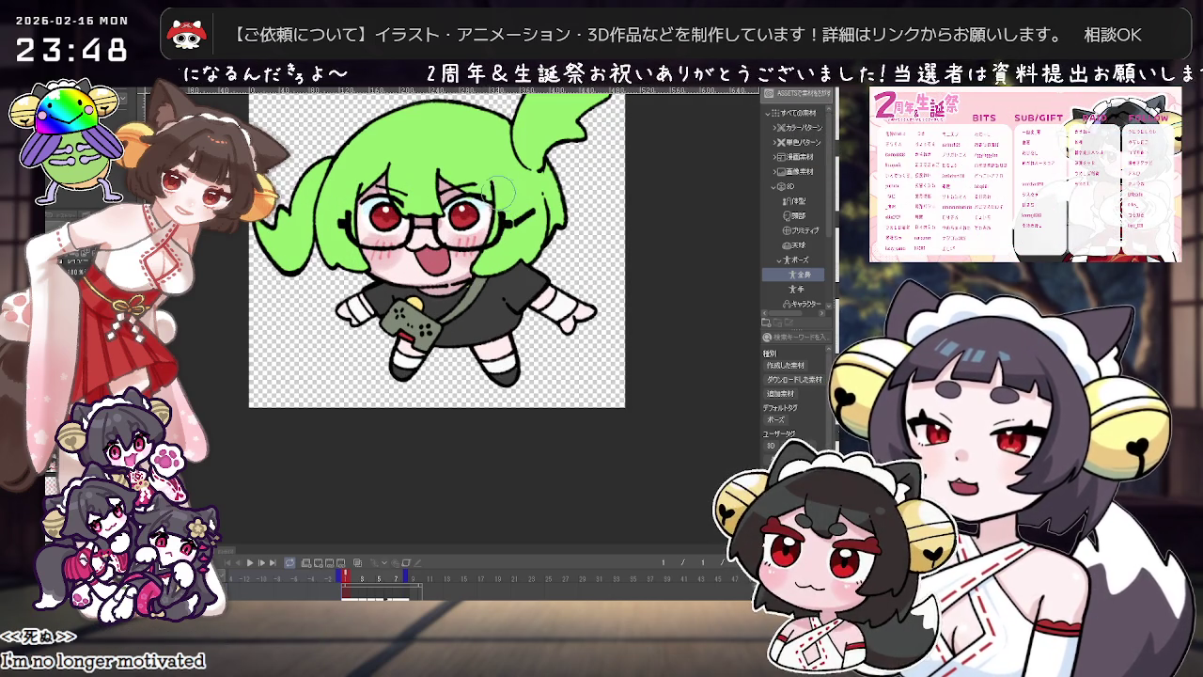
pyautogui.scroll(2, 527, 245)
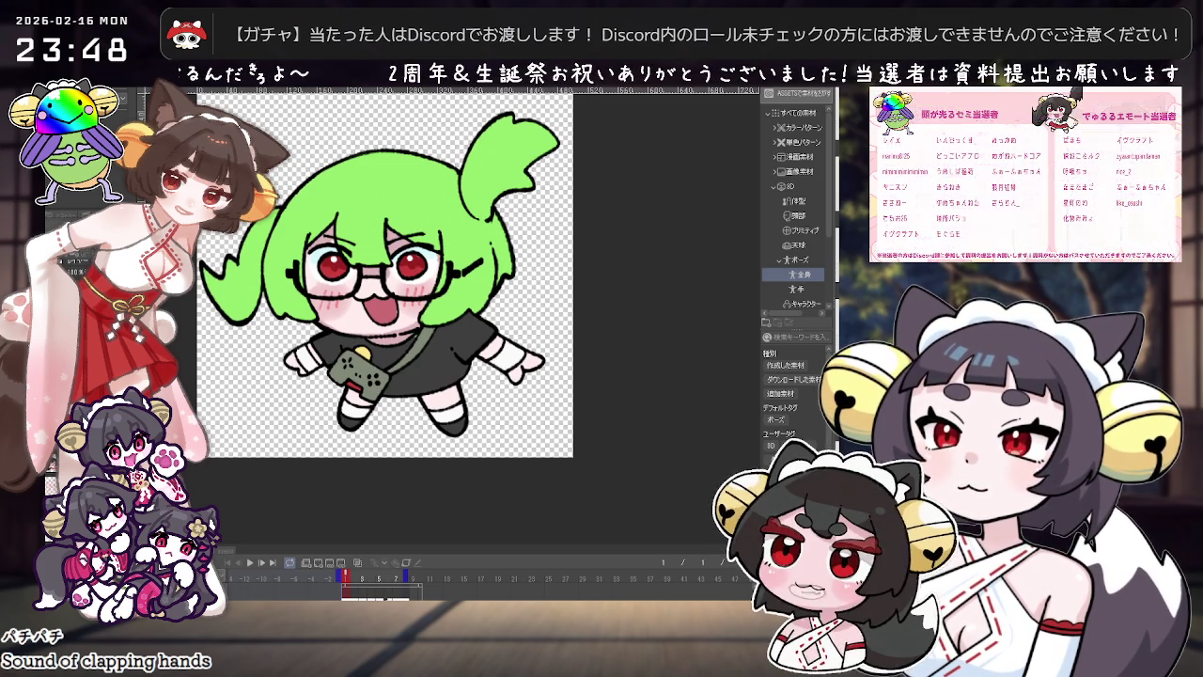
pyautogui.scroll(2, 435, 344)
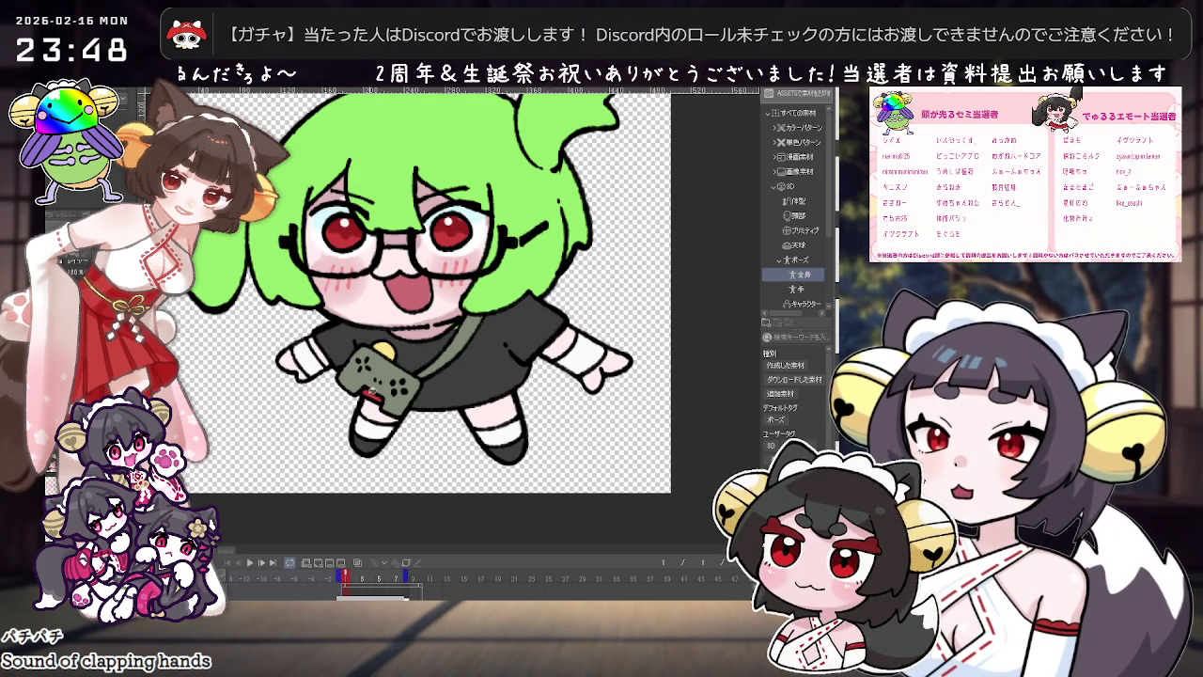
pyautogui.scroll(-2, 433, 316)
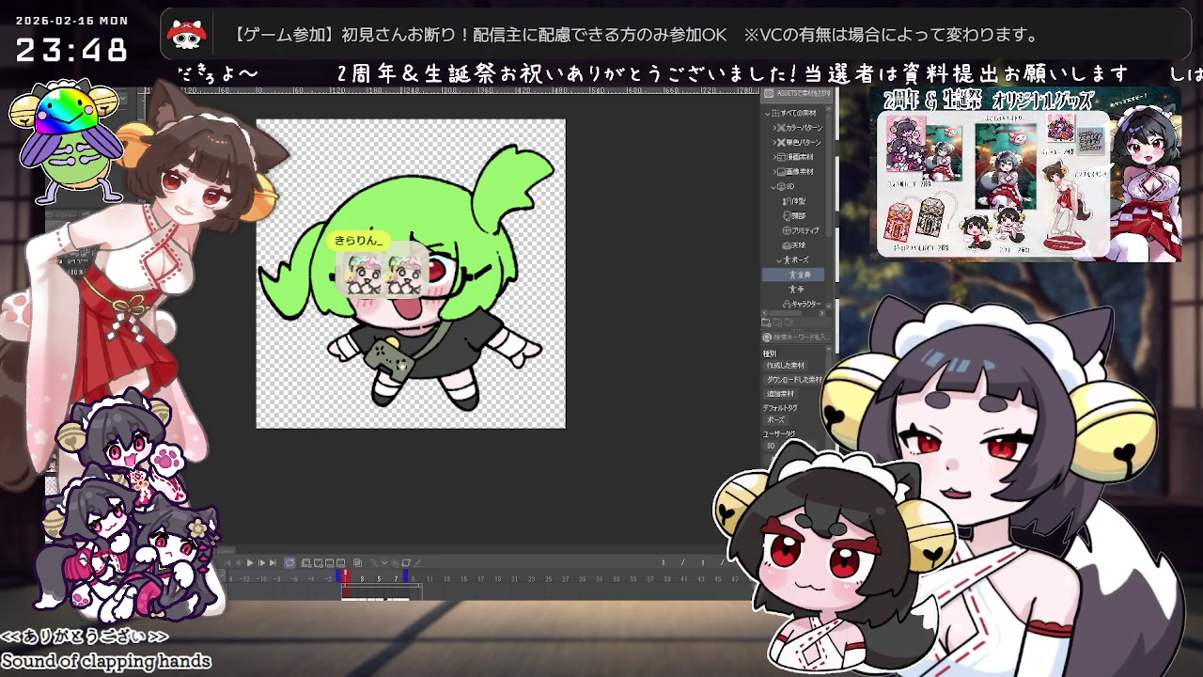
pyautogui.scroll(2, 418, 404)
pyautogui.scroll(1, 419, 404)
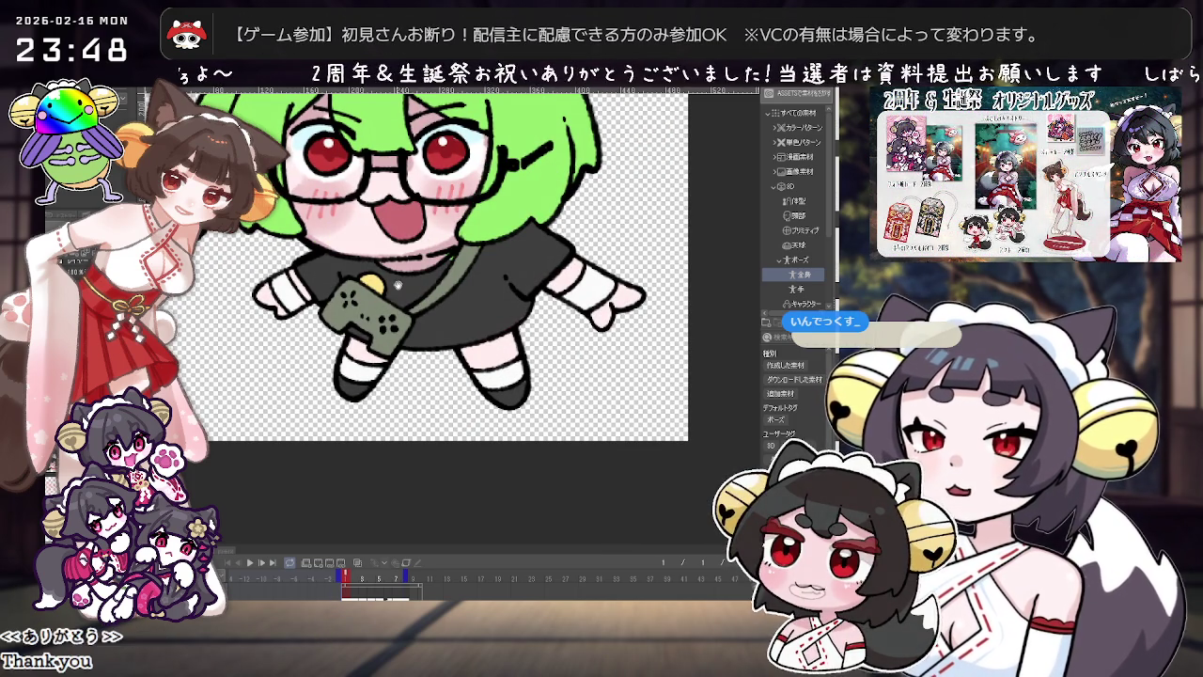
# Step: Dot green buttons onto the chibi's grey game controller and zoom to review them
pyautogui.click(385, 324)
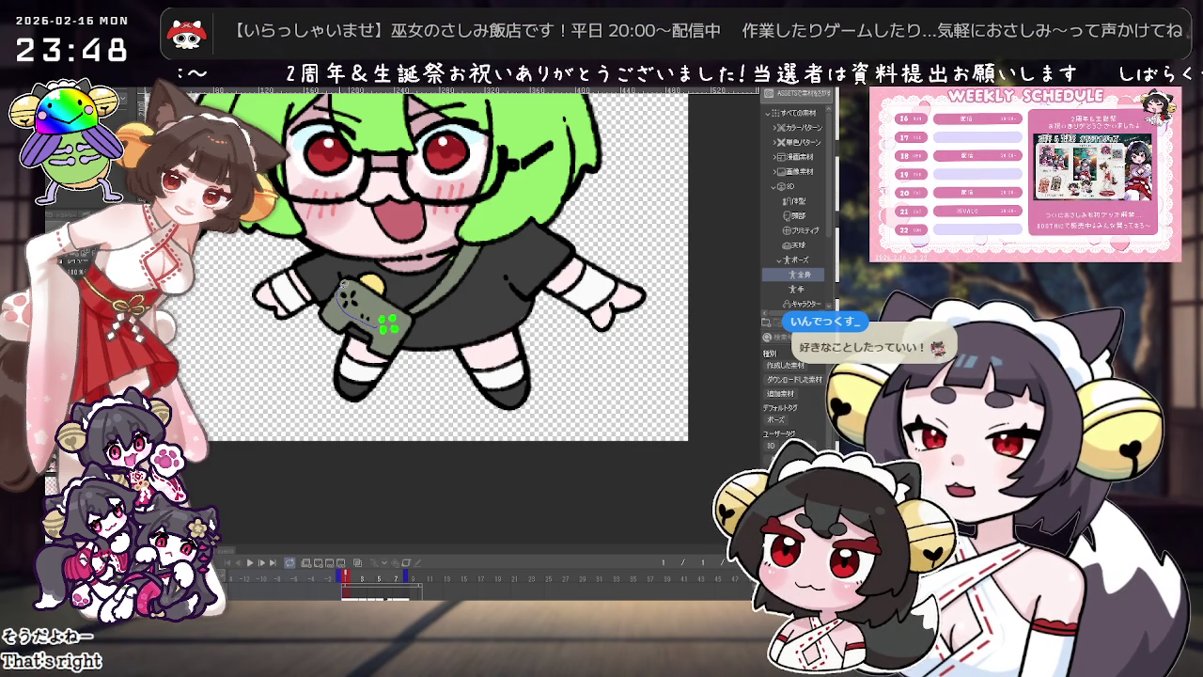
pyautogui.scroll(-3, 481, 175)
pyautogui.scroll(2, 296, 365)
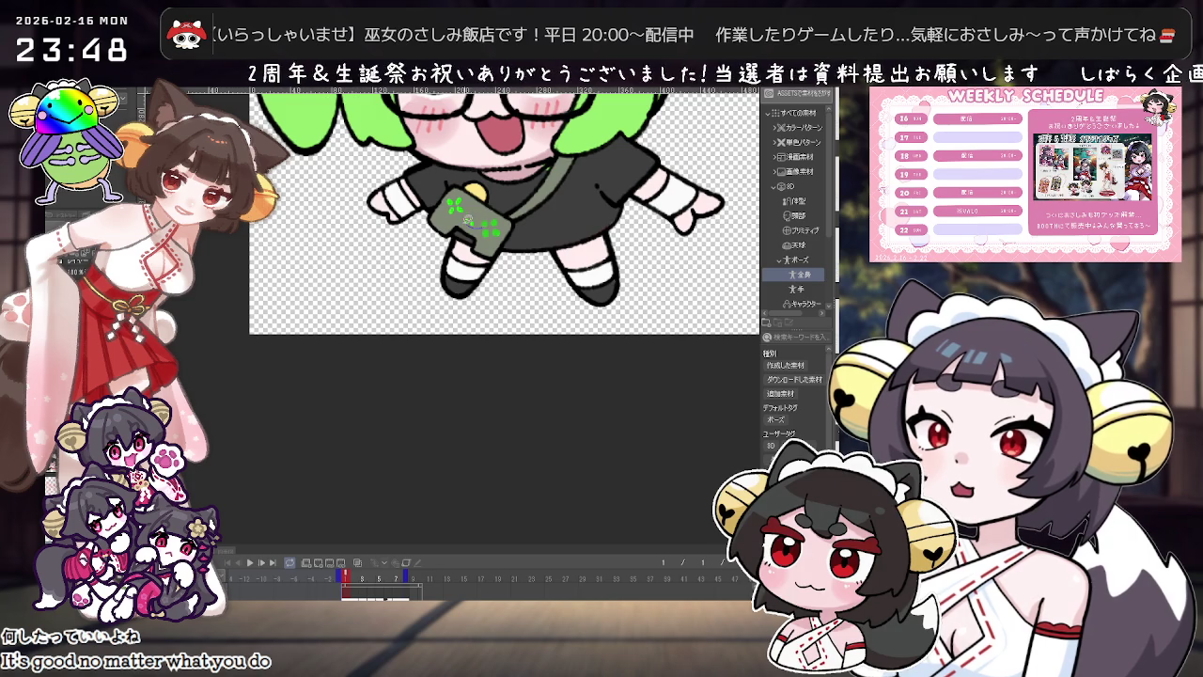
pyautogui.scroll(-3, 447, 206)
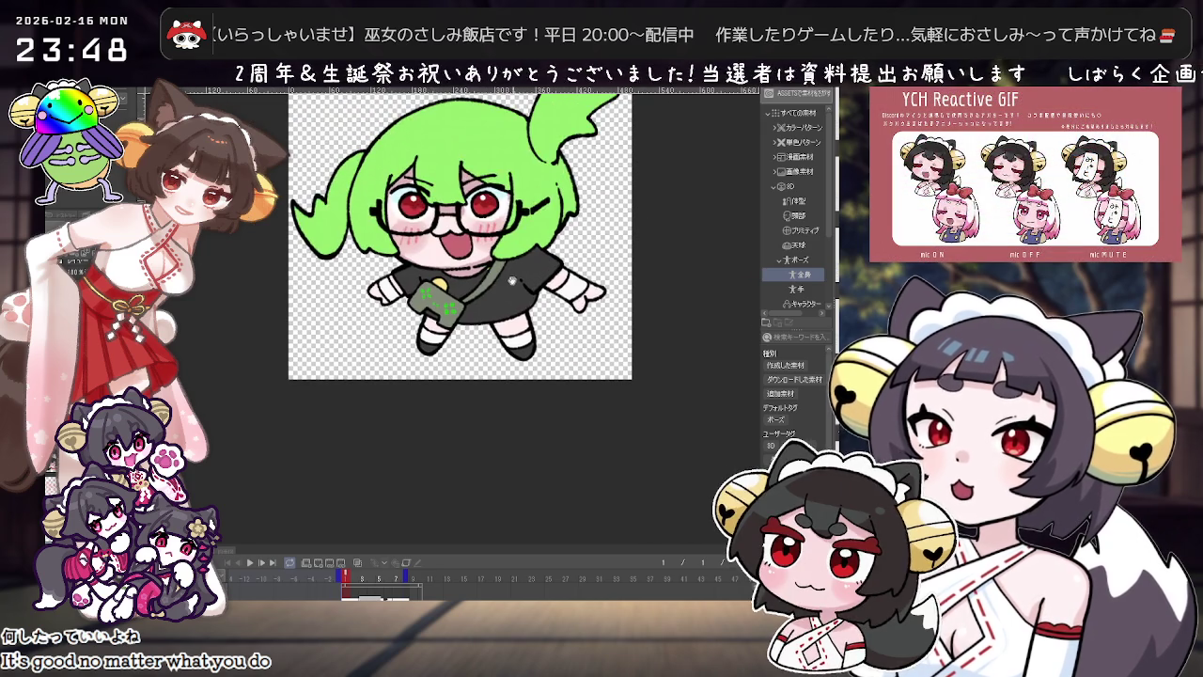
pyautogui.scroll(2, 525, 265)
pyautogui.scroll(-2, 521, 268)
pyautogui.scroll(1, 508, 276)
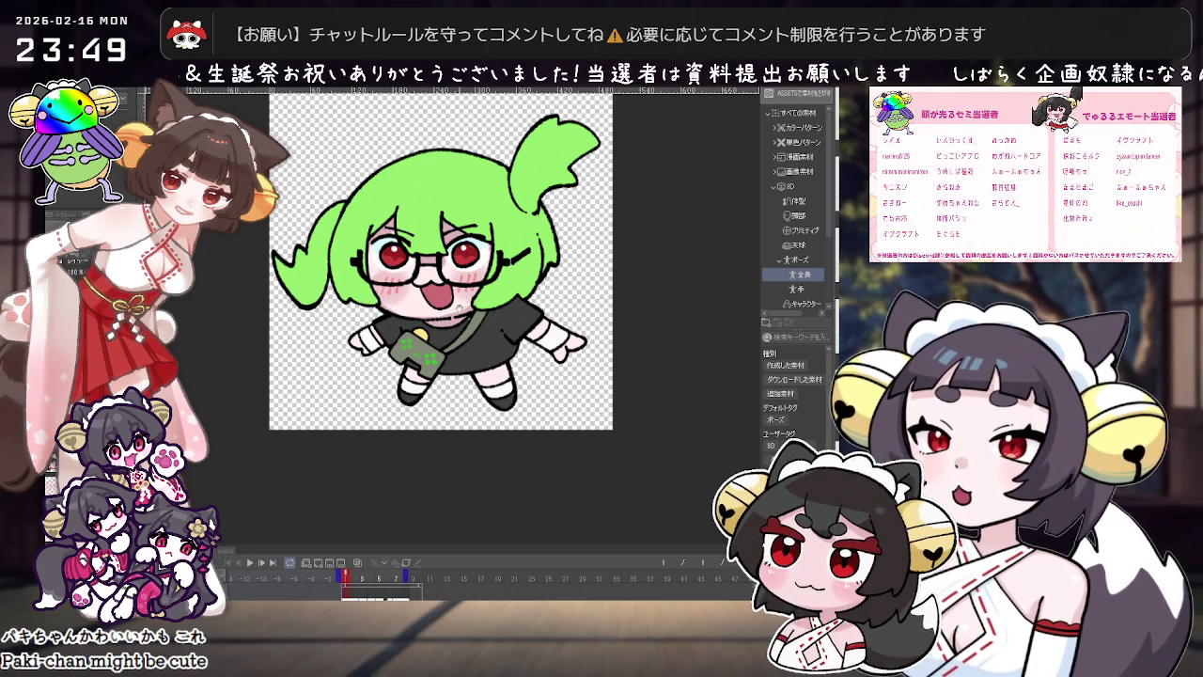
pyautogui.scroll(2, 440, 411)
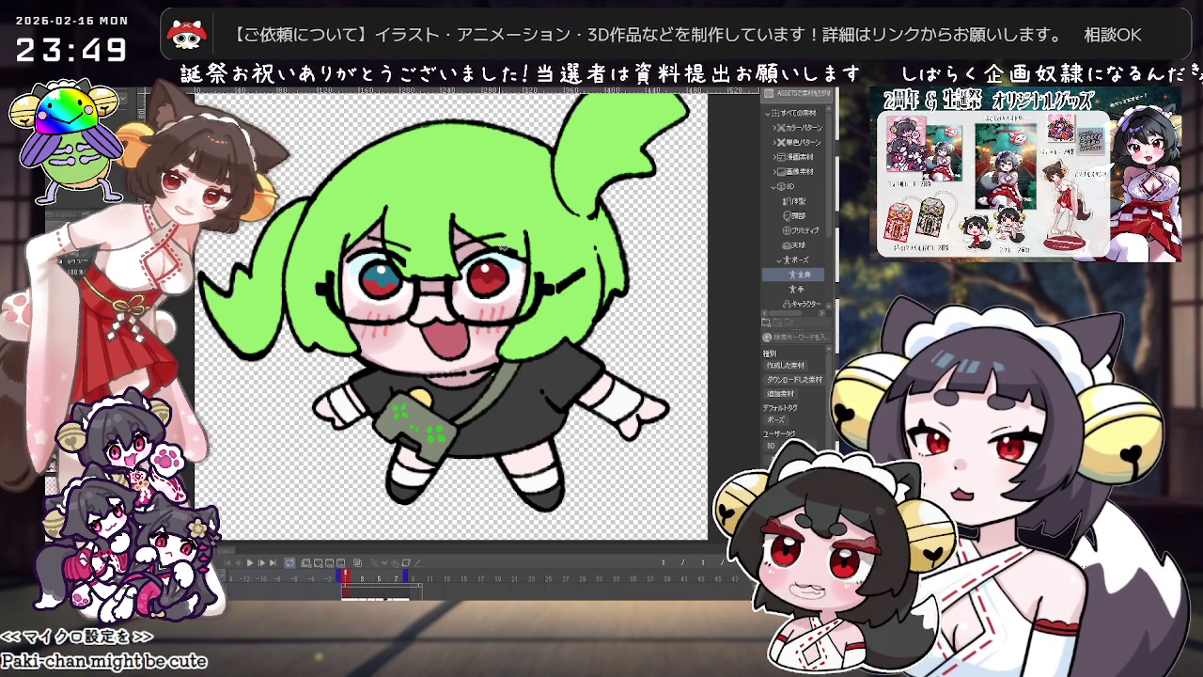
# Step: Fill the right eye's upper part blue and undo the red lower-eye shading
pyautogui.click(488, 270)
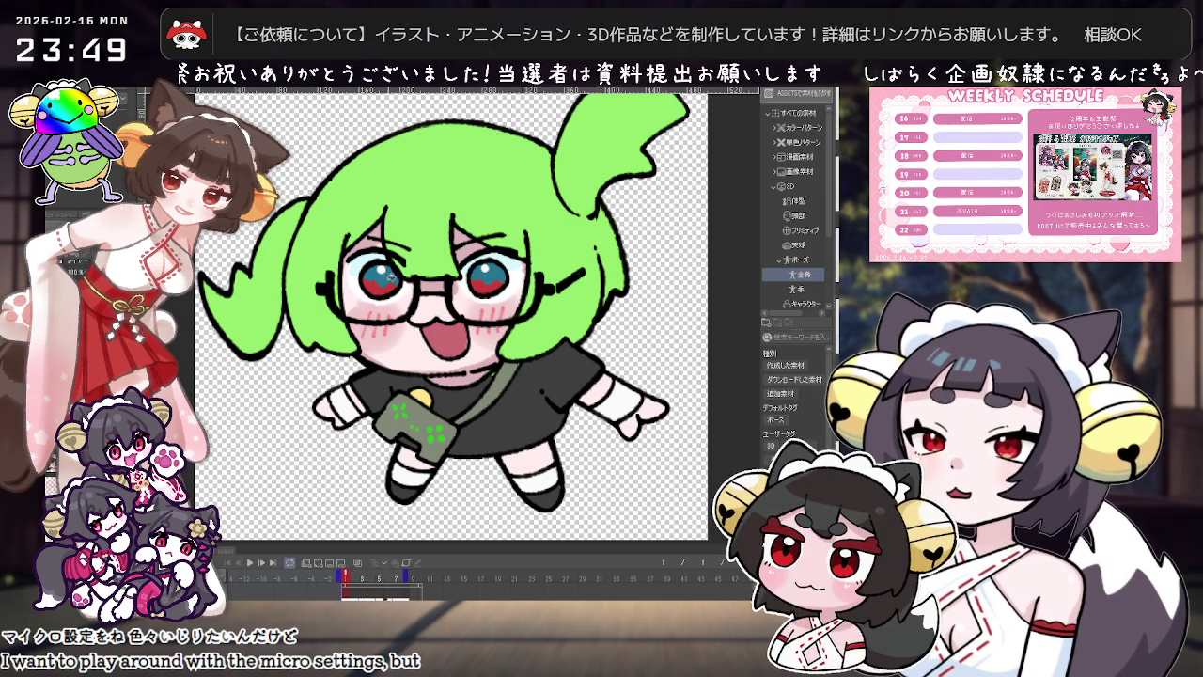
pyautogui.hotkey('ctrl', 'z')
pyautogui.scroll(-1, 574, 175)
pyautogui.scroll(1, 564, 225)
pyautogui.scroll(1, 559, 254)
pyautogui.scroll(1, 553, 275)
pyautogui.scroll(-1, 552, 274)
pyautogui.scroll(-1, 553, 281)
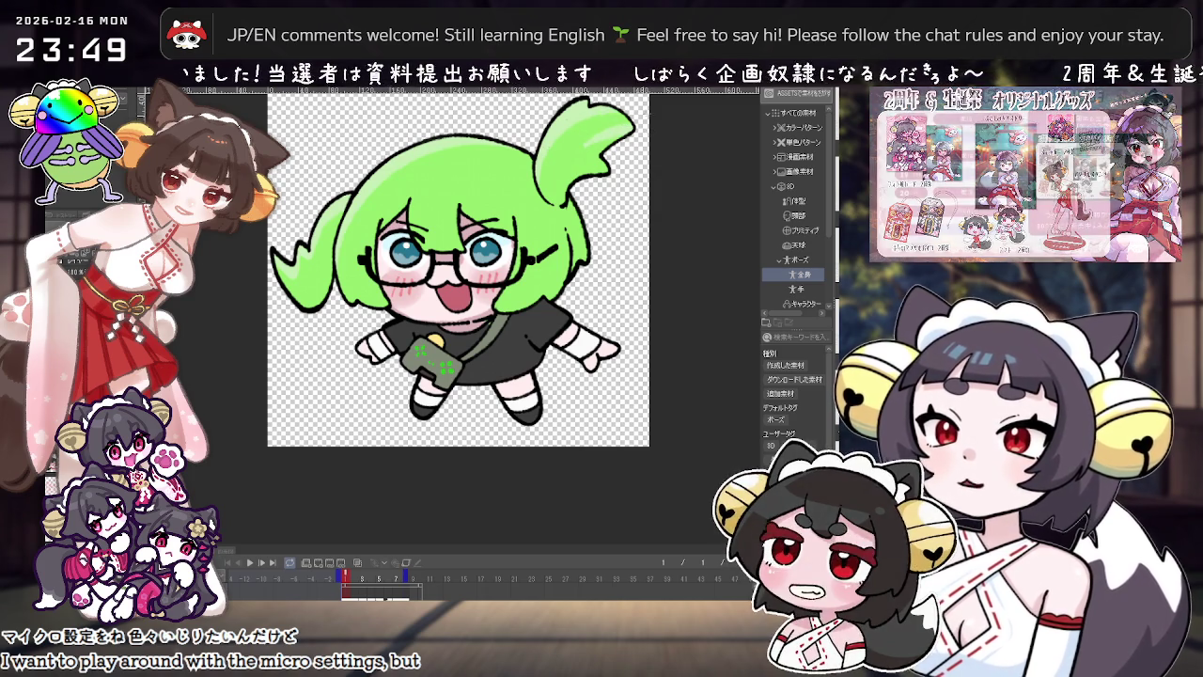
# Step: Zoom out and back in to survey the whole green-haired chibi
pyautogui.scroll(-2, 588, 132)
pyautogui.scroll(-1, 589, 131)
pyautogui.scroll(1, 476, 216)
pyautogui.scroll(1, 476, 215)
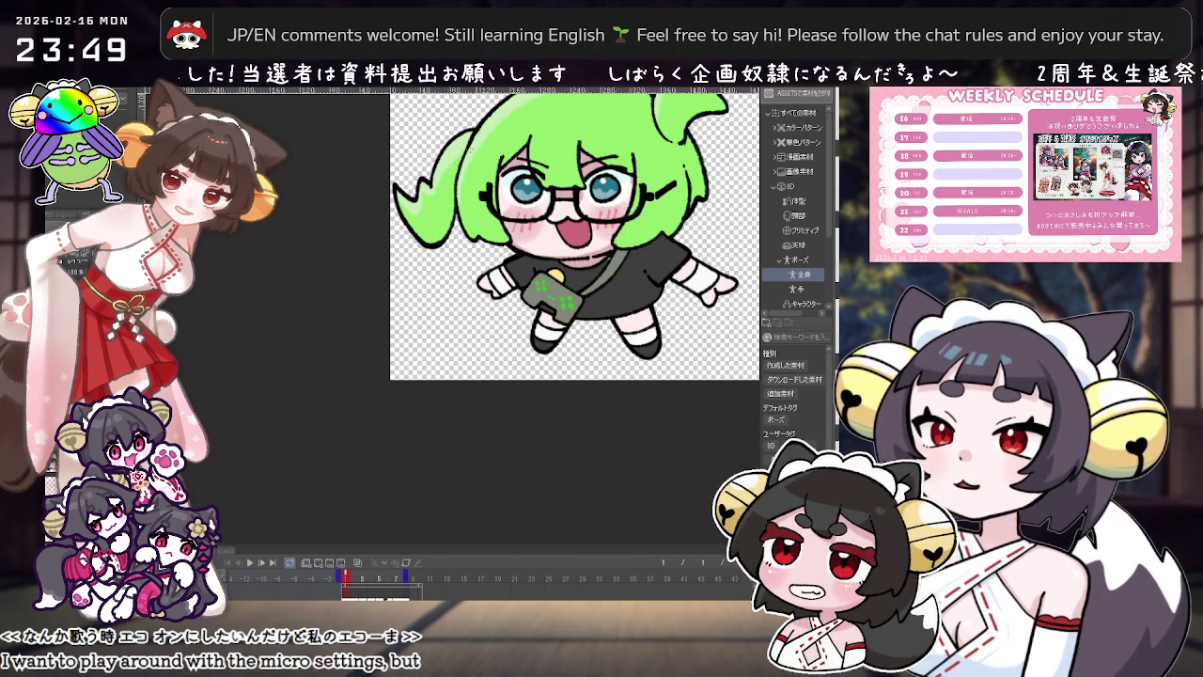
pyautogui.scroll(-1, 561, 263)
pyautogui.scroll(1, 447, 253)
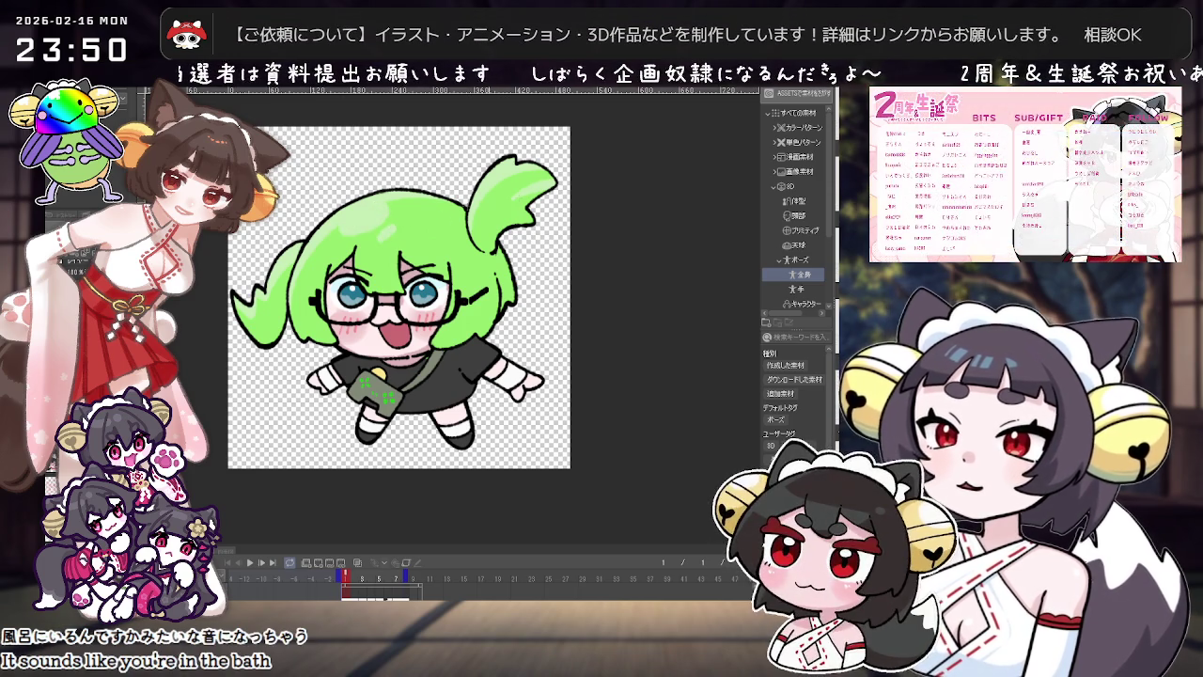
pyautogui.scroll(-3, 523, 278)
pyautogui.scroll(2, 523, 278)
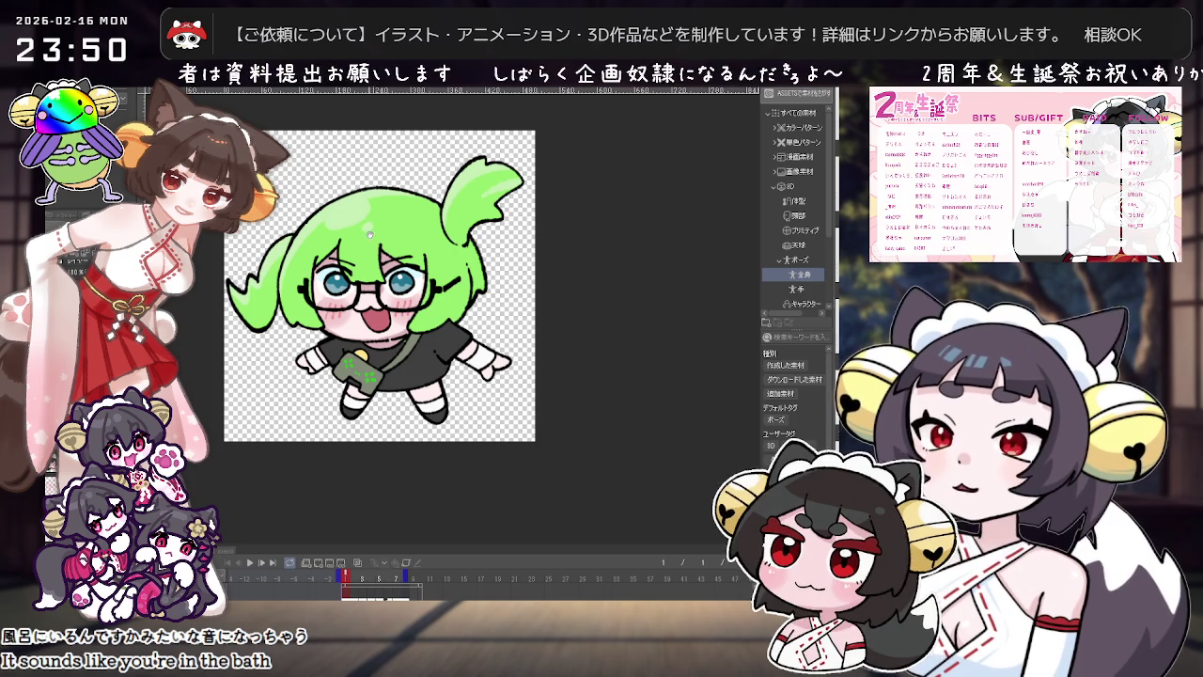
# Step: Pan the drawing up and zoom in on the controller bag, legs and shoes
pyautogui.moveTo(388, 380); pyautogui.dragTo(405, 318)
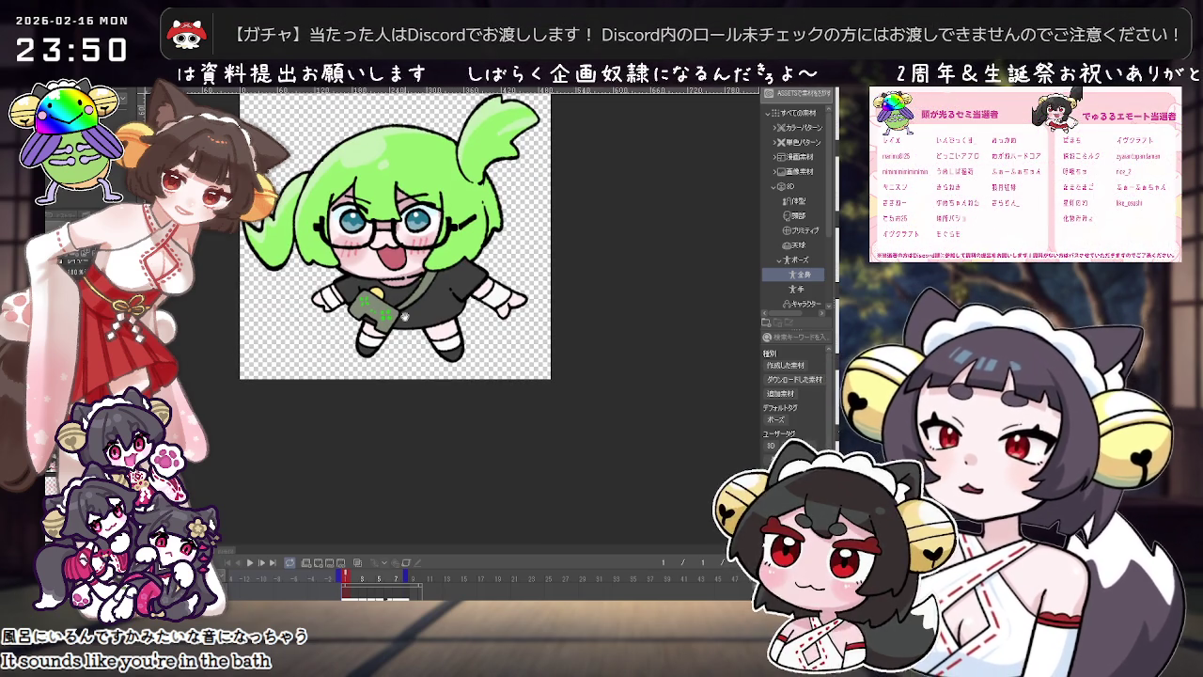
pyautogui.scroll(2, 478, 337)
pyautogui.scroll(2, 479, 337)
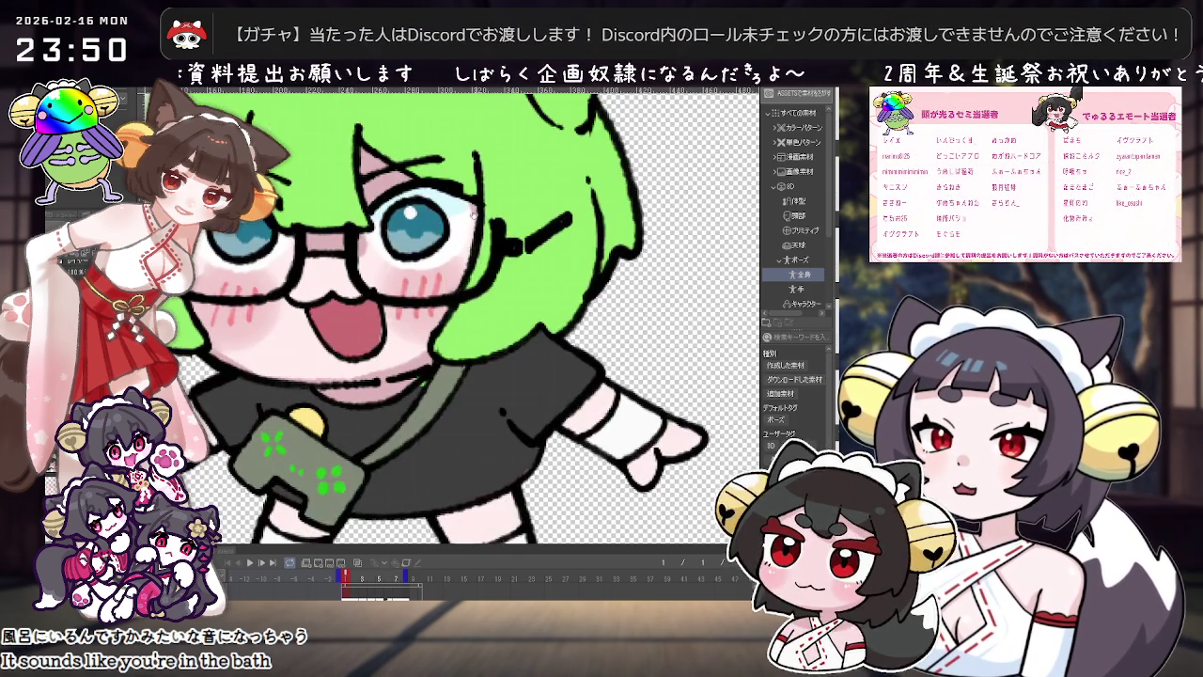
pyautogui.scroll(-2, 478, 336)
pyautogui.scroll(1, 479, 337)
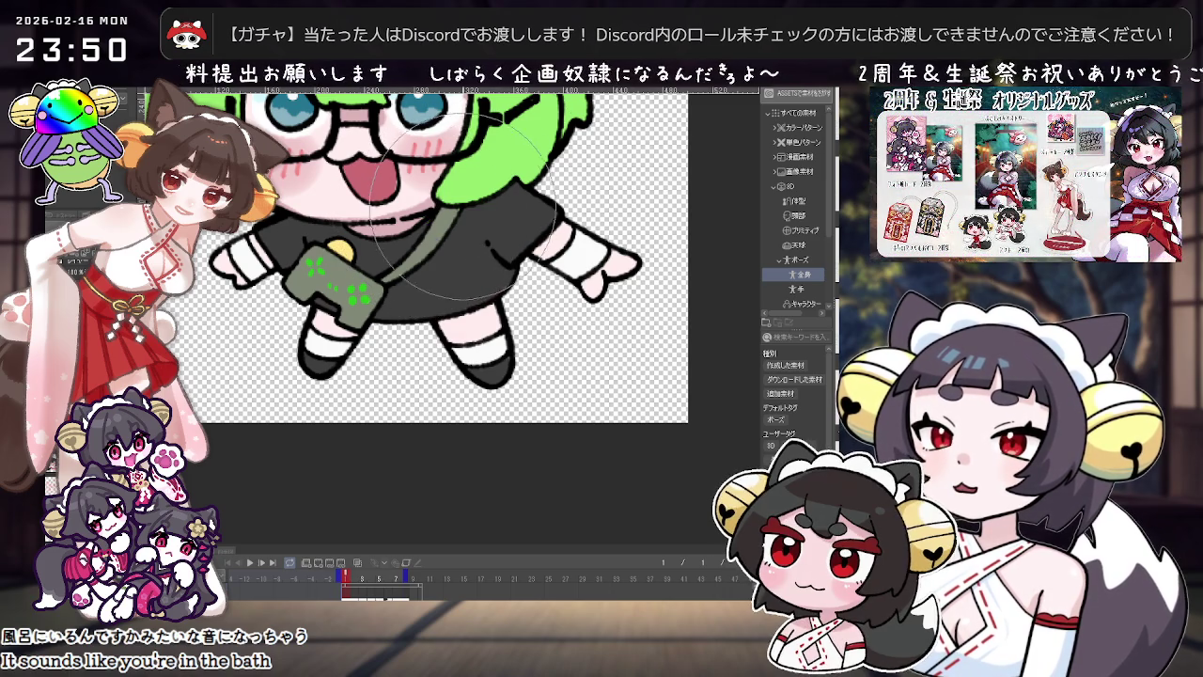
pyautogui.scroll(-1, 474, 197)
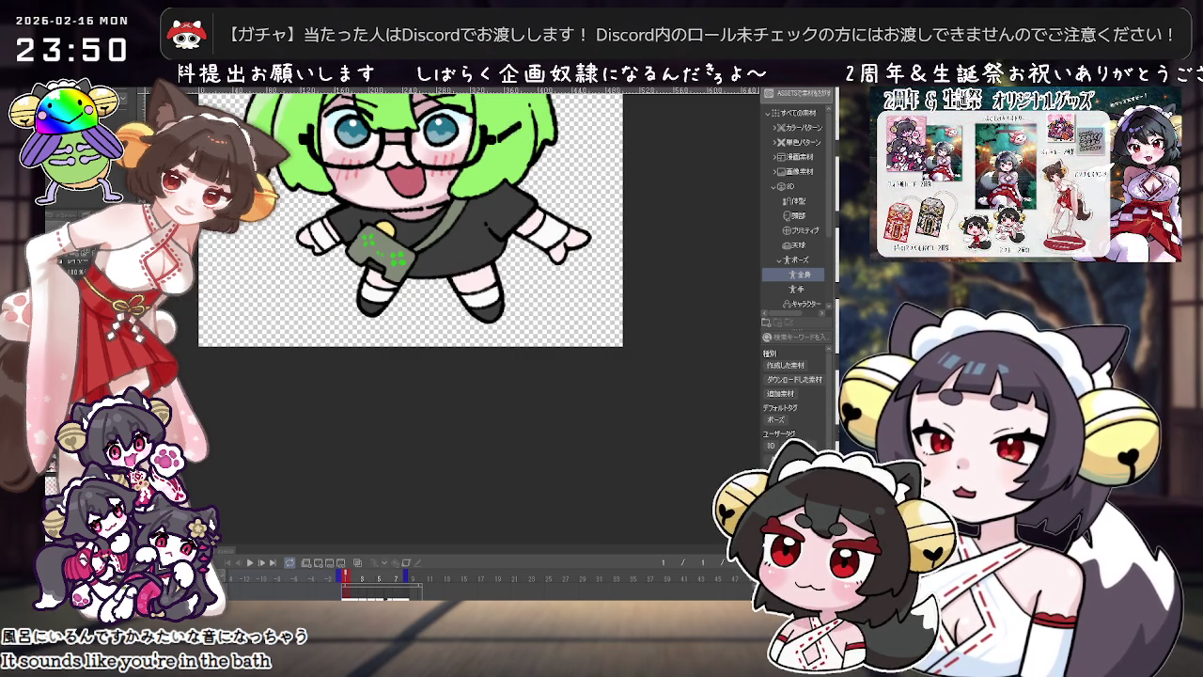
pyautogui.scroll(2, 407, 214)
pyautogui.scroll(2, 404, 245)
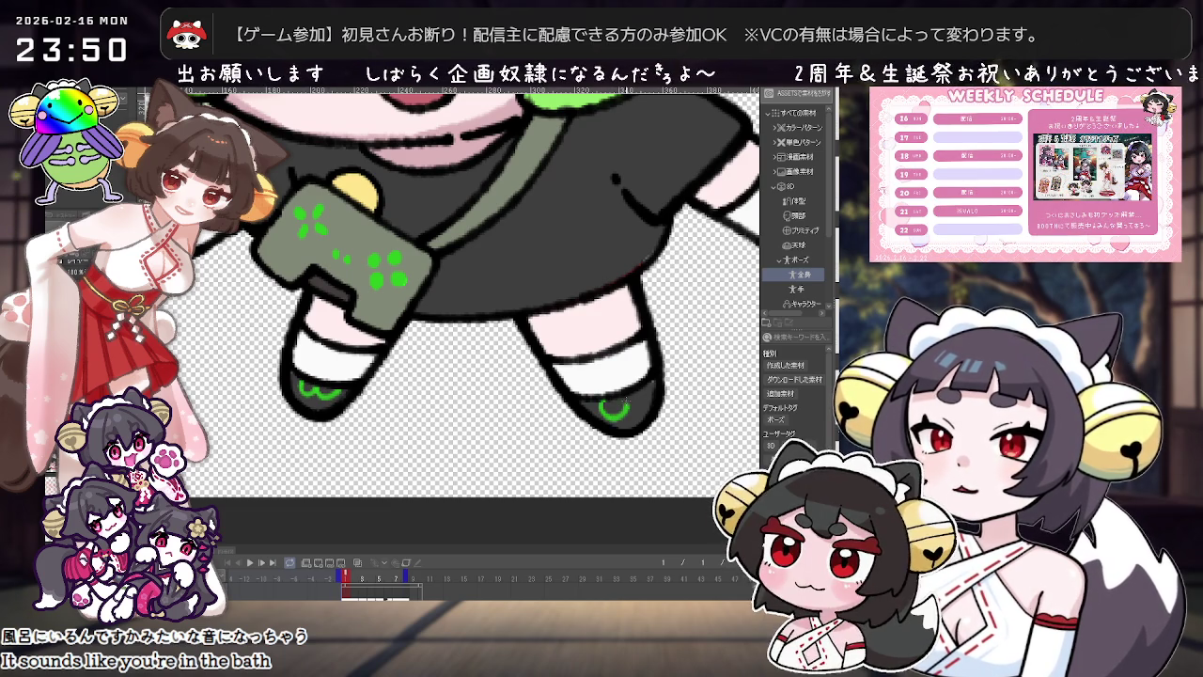
pyautogui.scroll(-1, 643, 301)
pyautogui.scroll(-1, 643, 301)
pyautogui.scroll(1, 643, 301)
pyautogui.scroll(1, 643, 301)
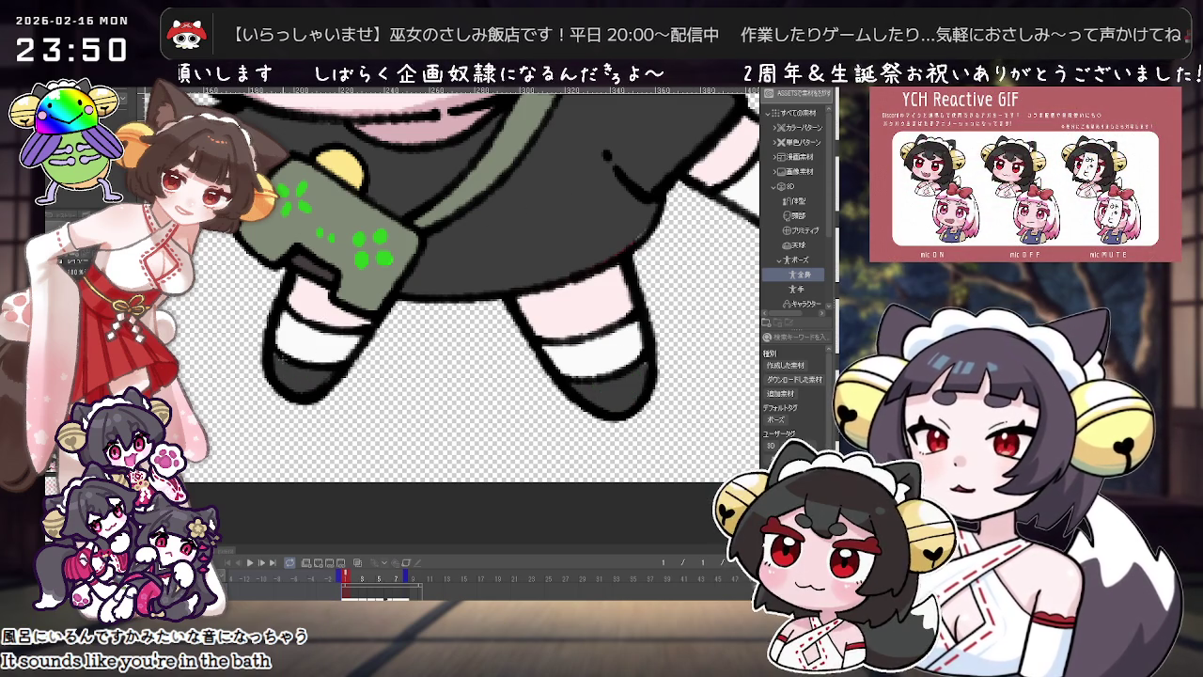
# Step: Draw green marks on both black shoes, undoing the wavy right-shoe stroke, then zoom out
pyautogui.moveTo(303, 364); pyautogui.dragTo(297, 381)
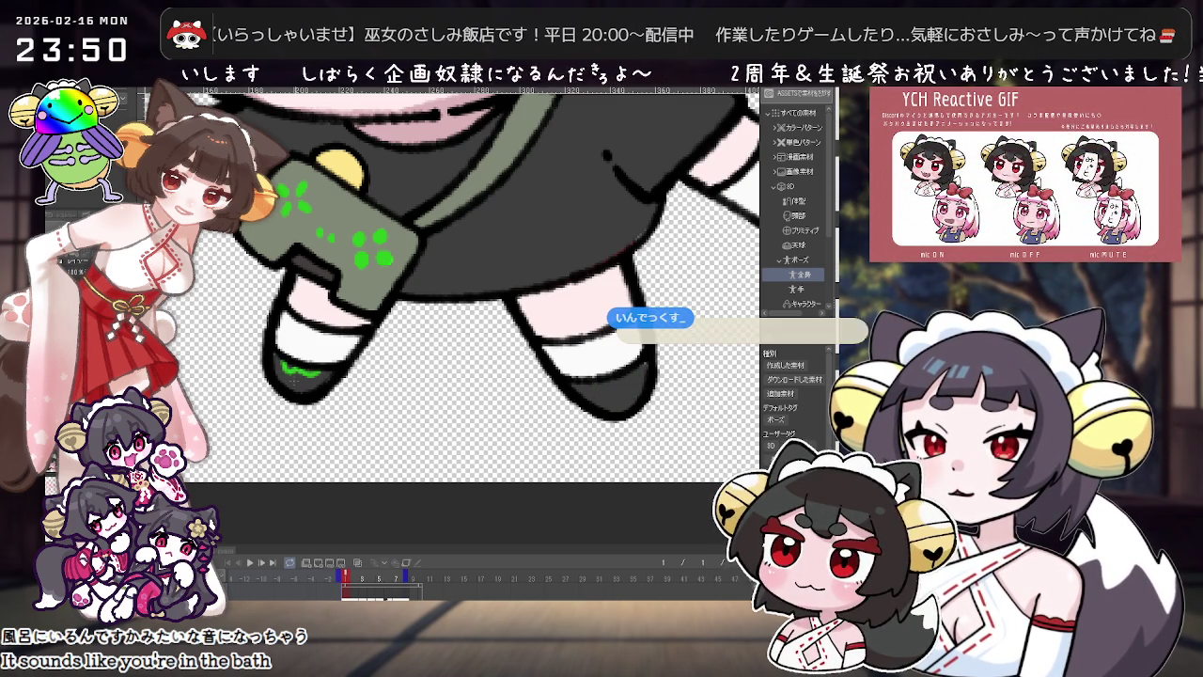
pyautogui.moveTo(587, 387)
pyautogui.mouseDown()
pyautogui.moveTo(637, 376)
pyautogui.moveTo(619, 393)
pyautogui.mouseUp()
pyautogui.hotkey('ctrl', 'z')
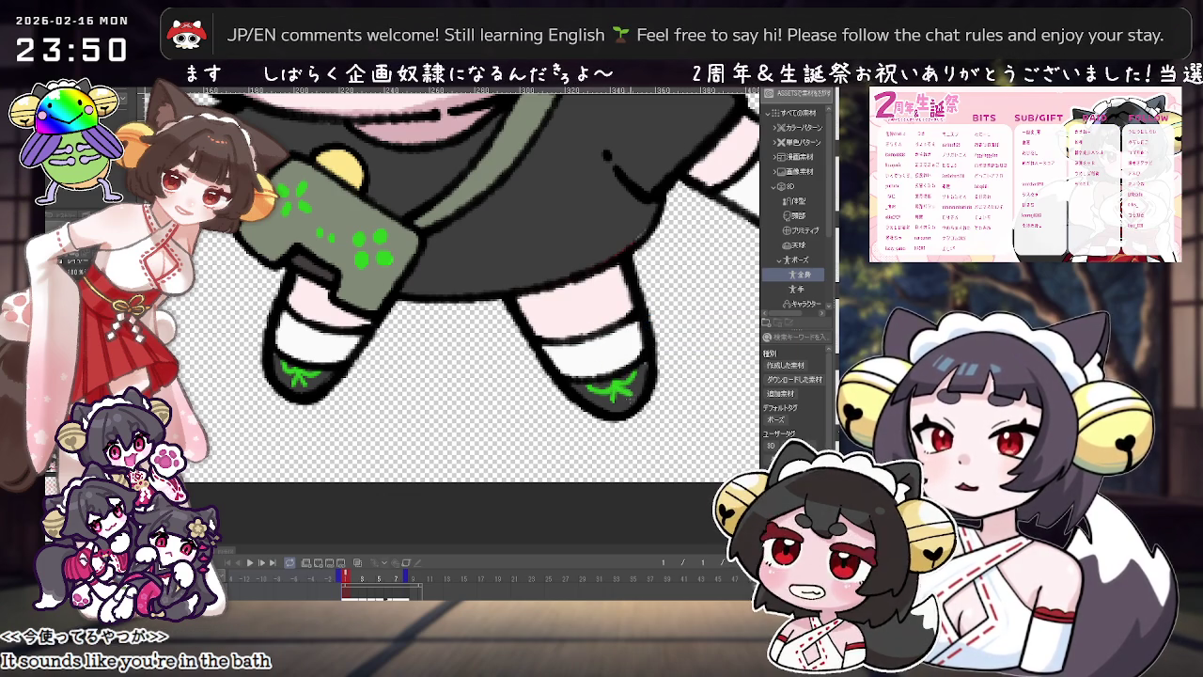
pyautogui.scroll(-3, 620, 391)
pyautogui.scroll(-2, 658, 329)
pyautogui.scroll(1, 615, 358)
pyautogui.scroll(-3, 615, 357)
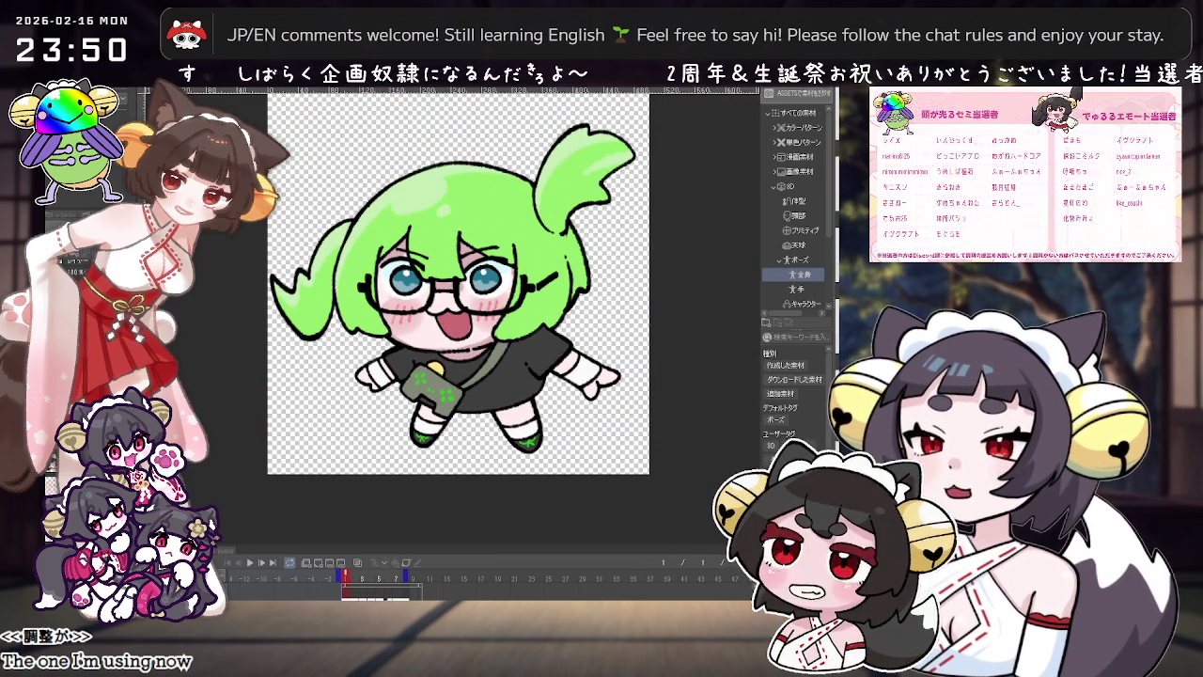
pyautogui.scroll(2, 430, 418)
pyautogui.scroll(-1, 429, 418)
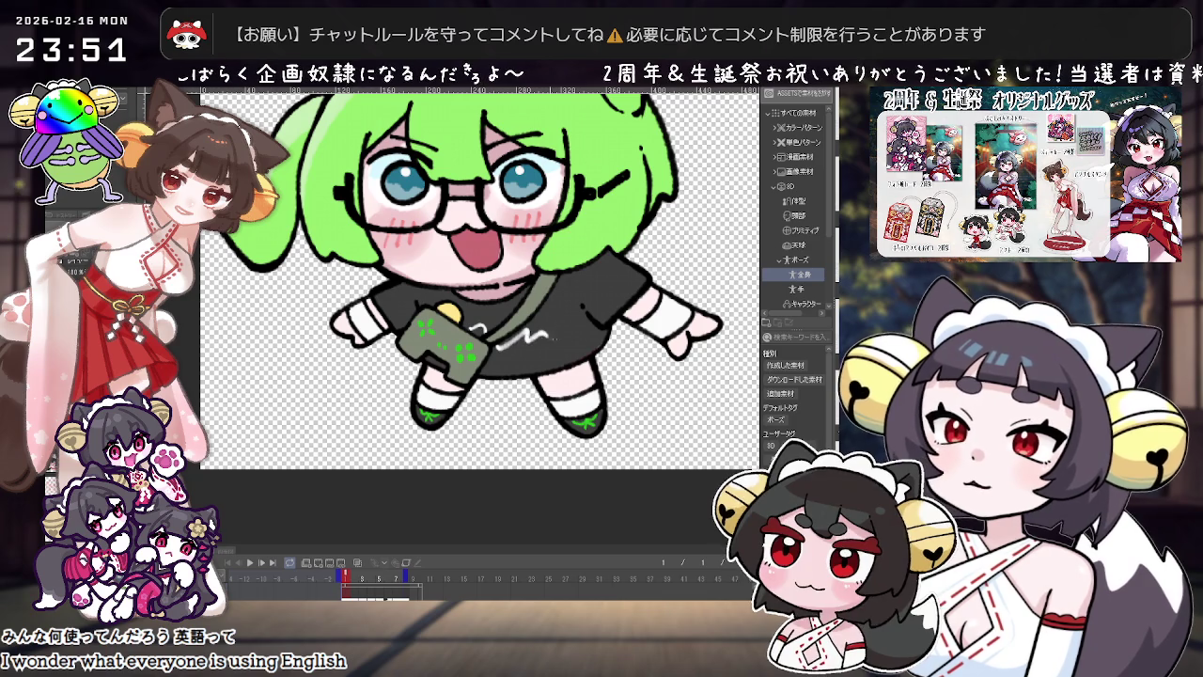
pyautogui.scroll(-3, 613, 280)
pyautogui.scroll(-2, 592, 319)
pyautogui.scroll(2, 564, 371)
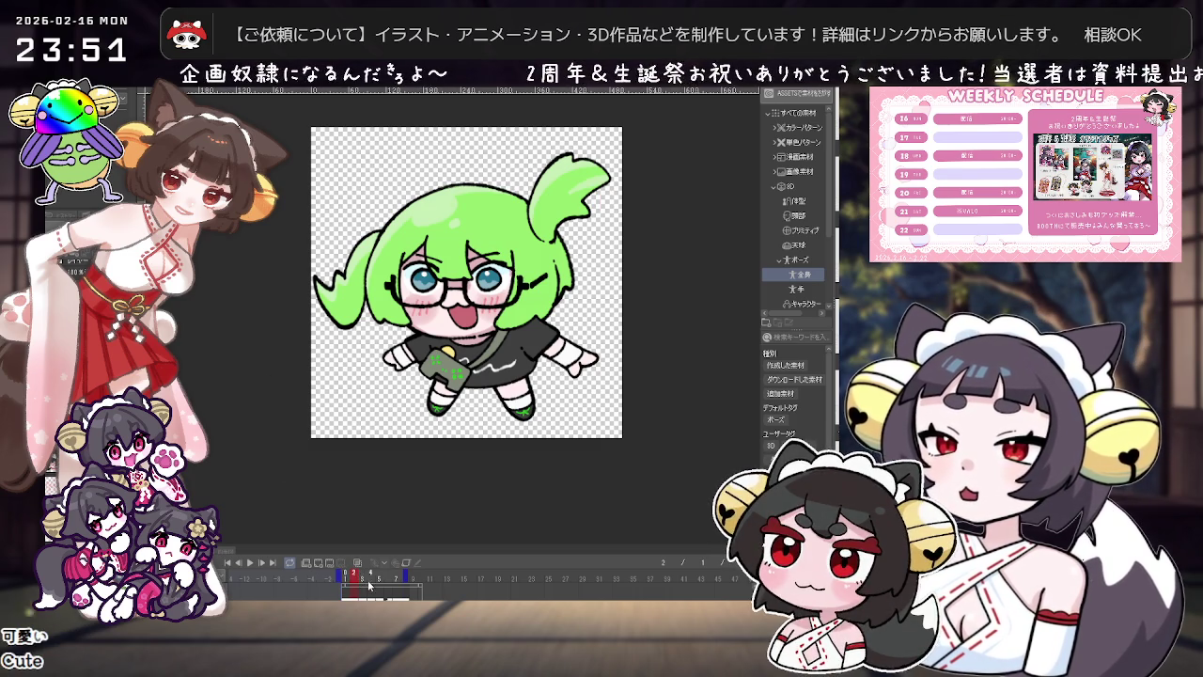
# Step: Move past the line-art frame and clear the next frame to solid white
pyautogui.moveTo(362, 582); pyautogui.dragTo(357, 584)
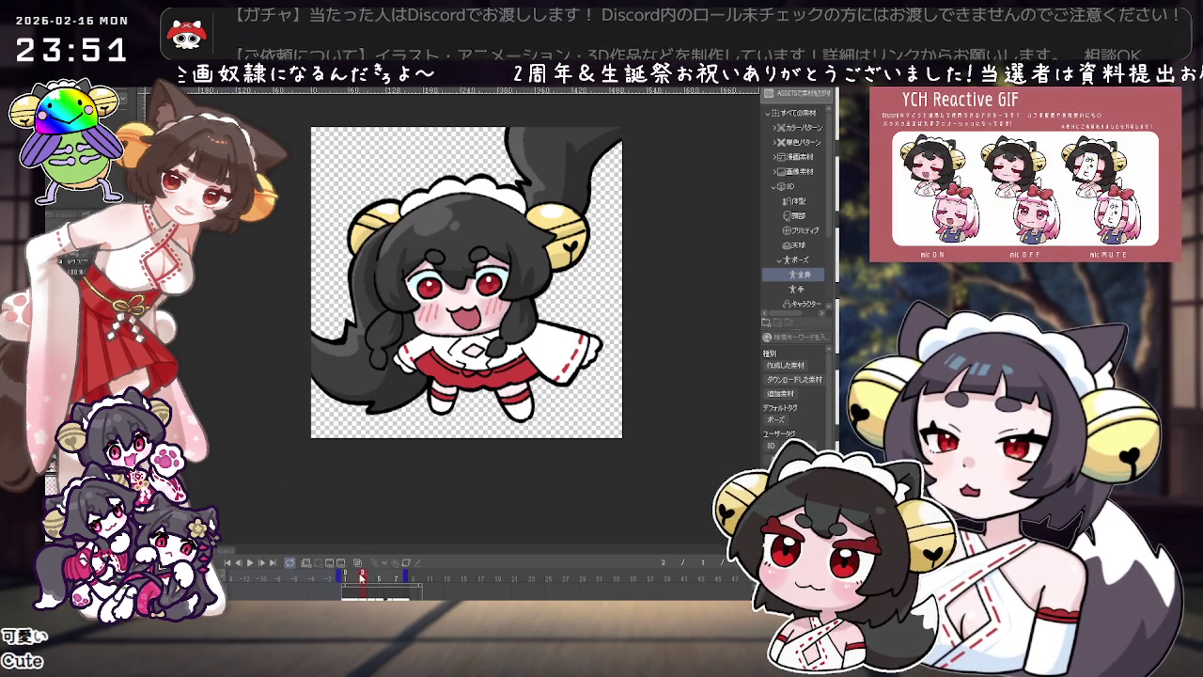
pyautogui.click(362, 583)
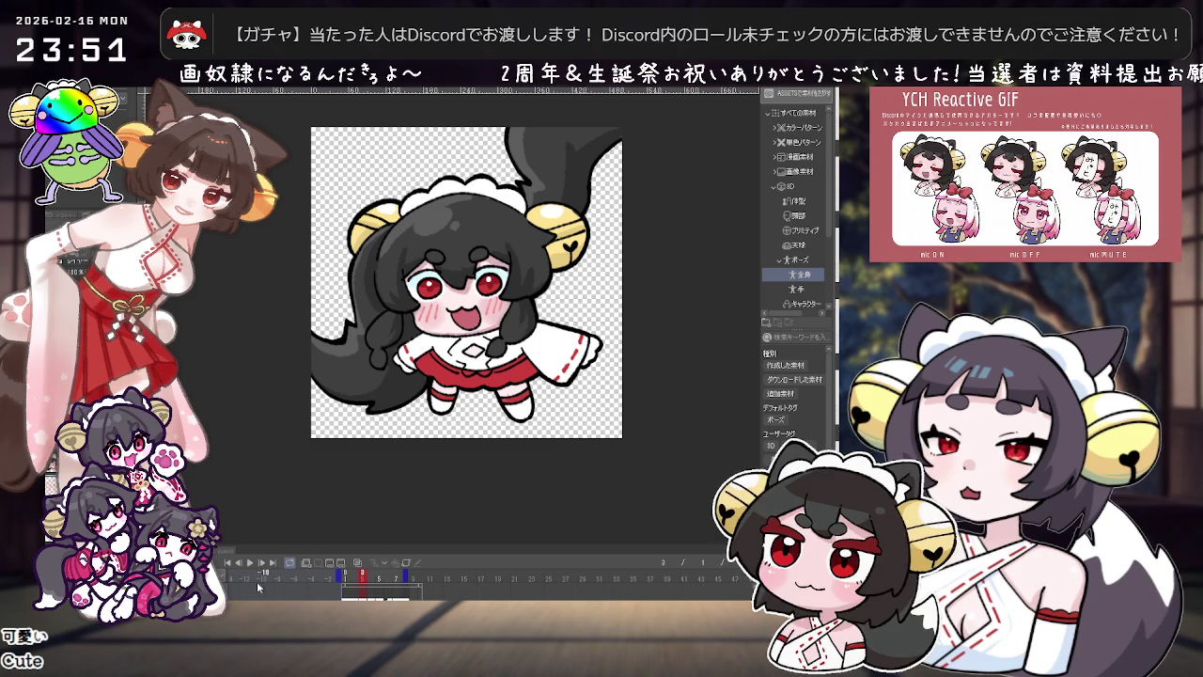
pyautogui.click(379, 574)
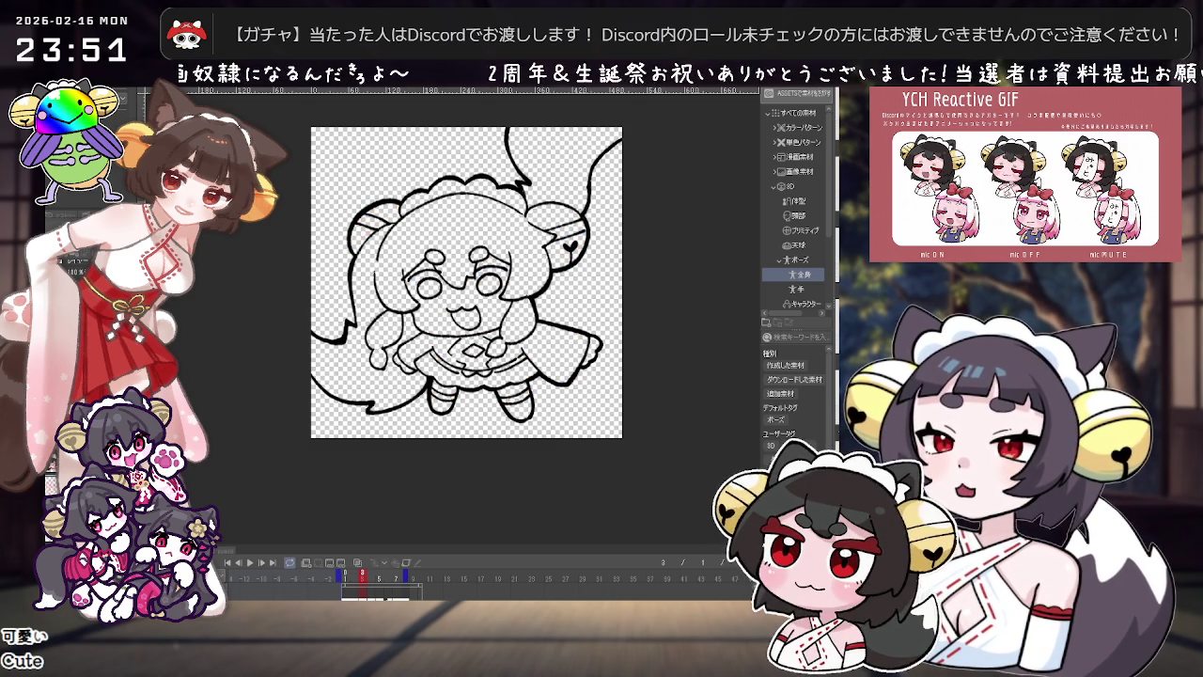
pyautogui.click(372, 574)
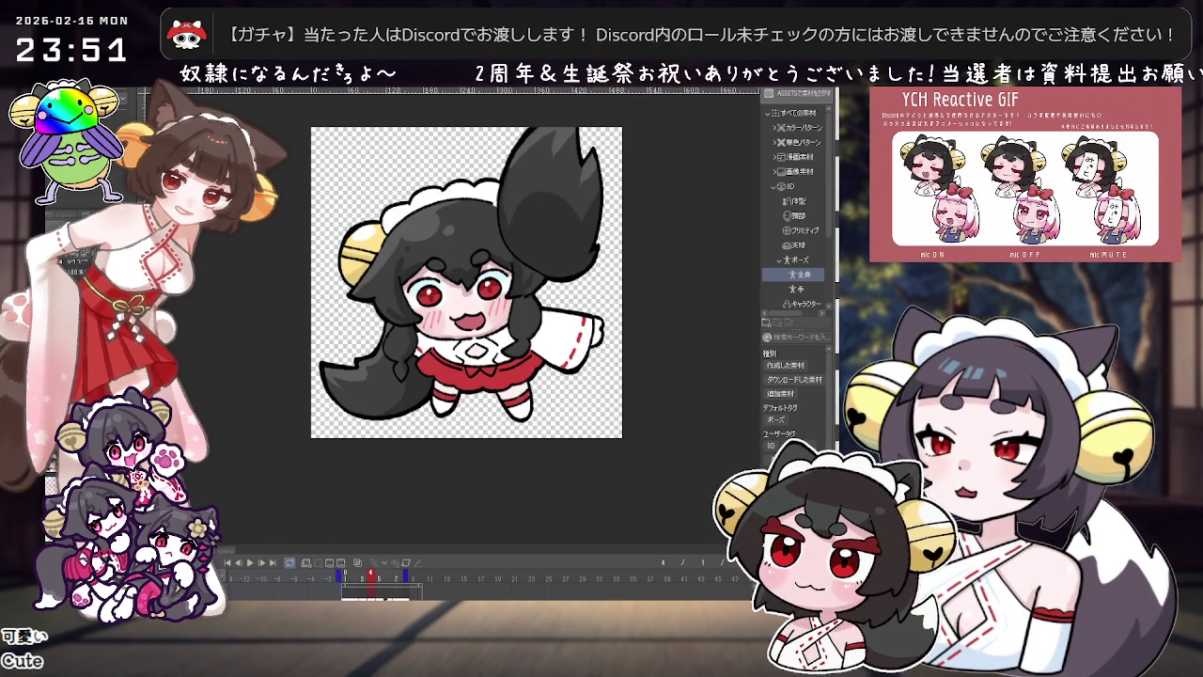
pyautogui.press('Delete')
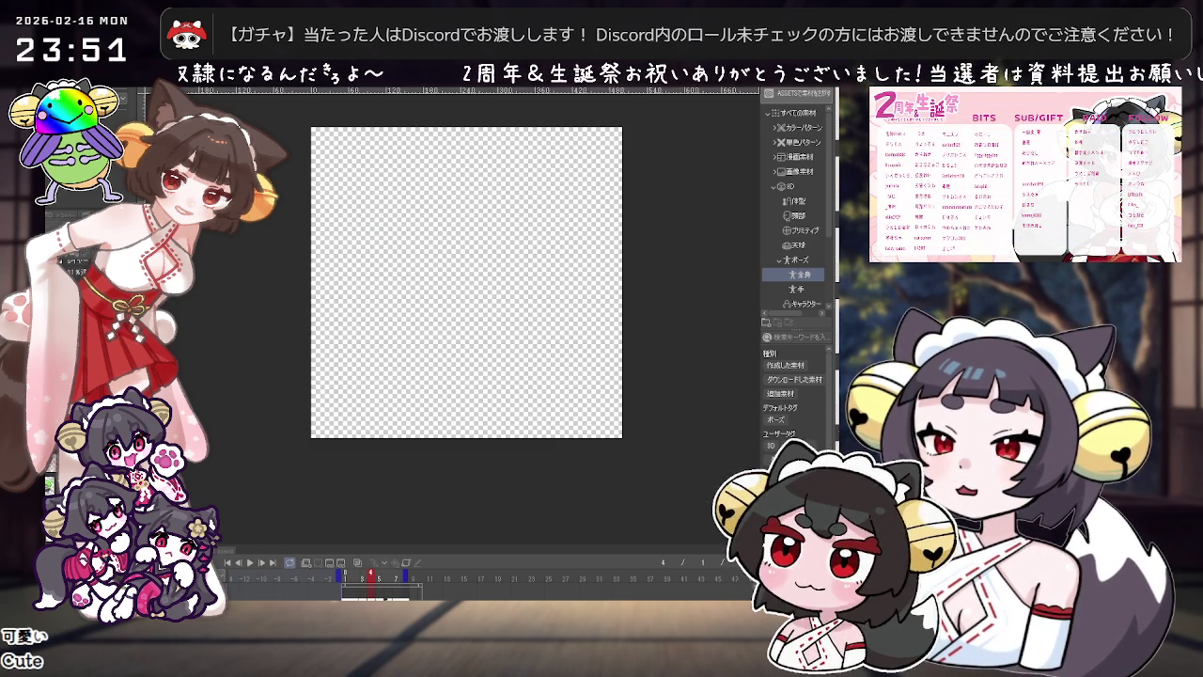
pyautogui.hotkey('alt', 'BackSpace')
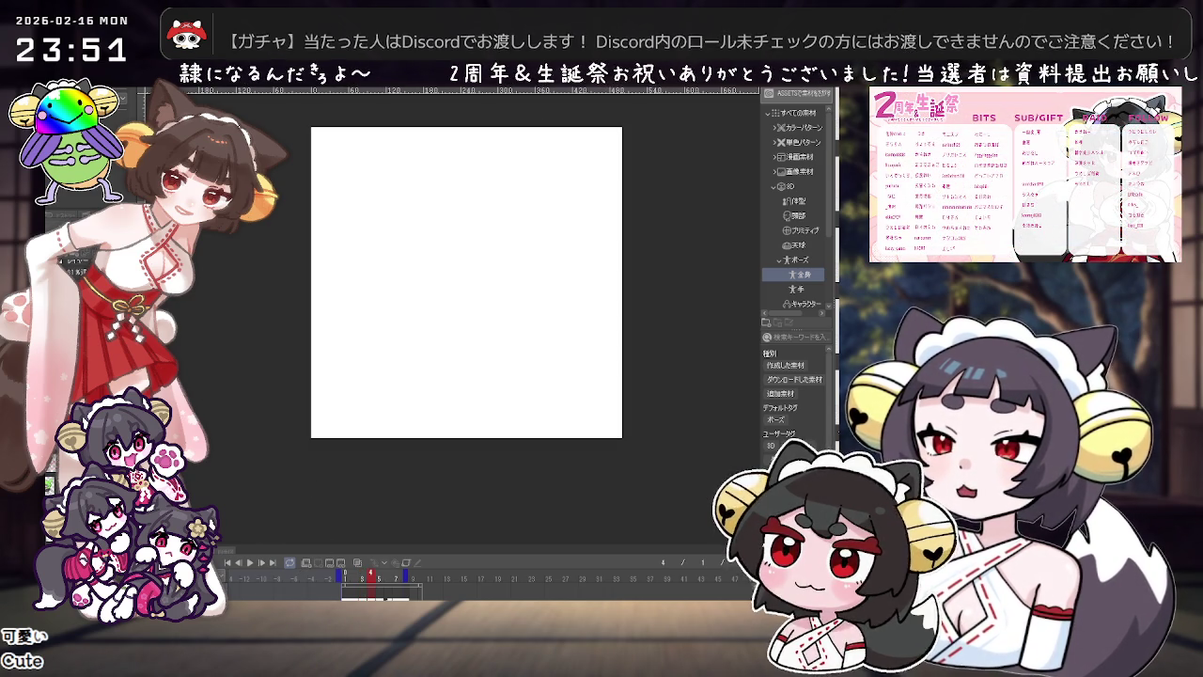
# Step: Turn on onion skin from the line-art frame and hide the next-frame overlay on the new frame
pyautogui.hotkey('ctrl', 'Left')
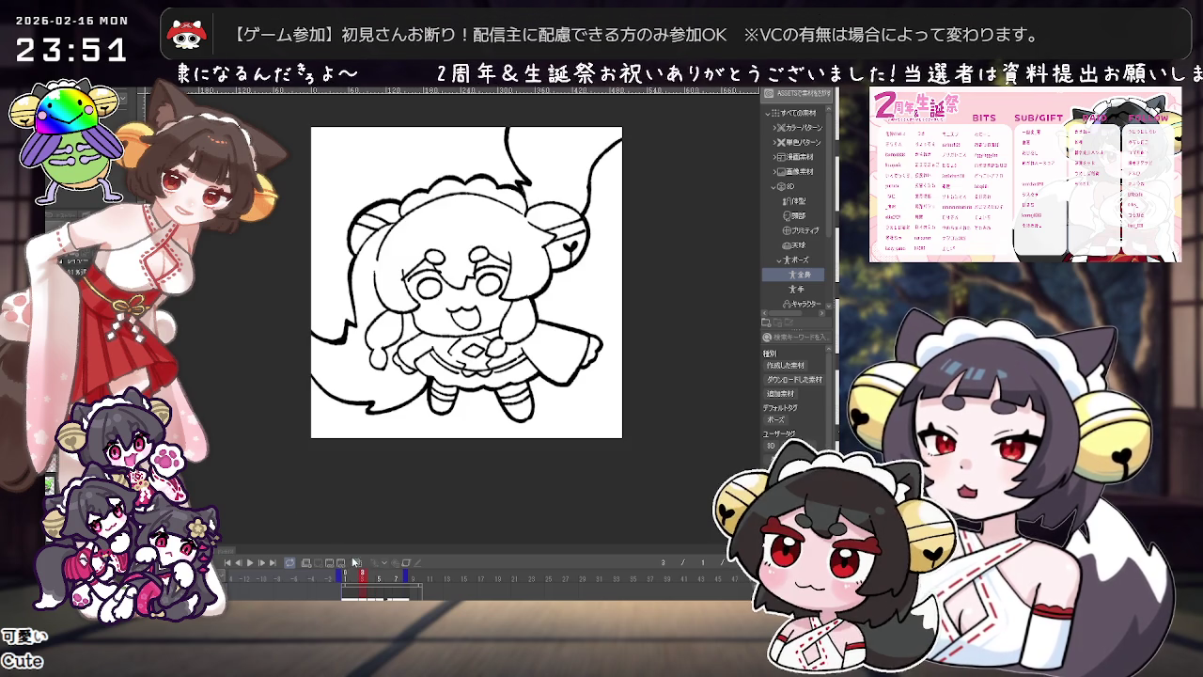
pyautogui.click(355, 562)
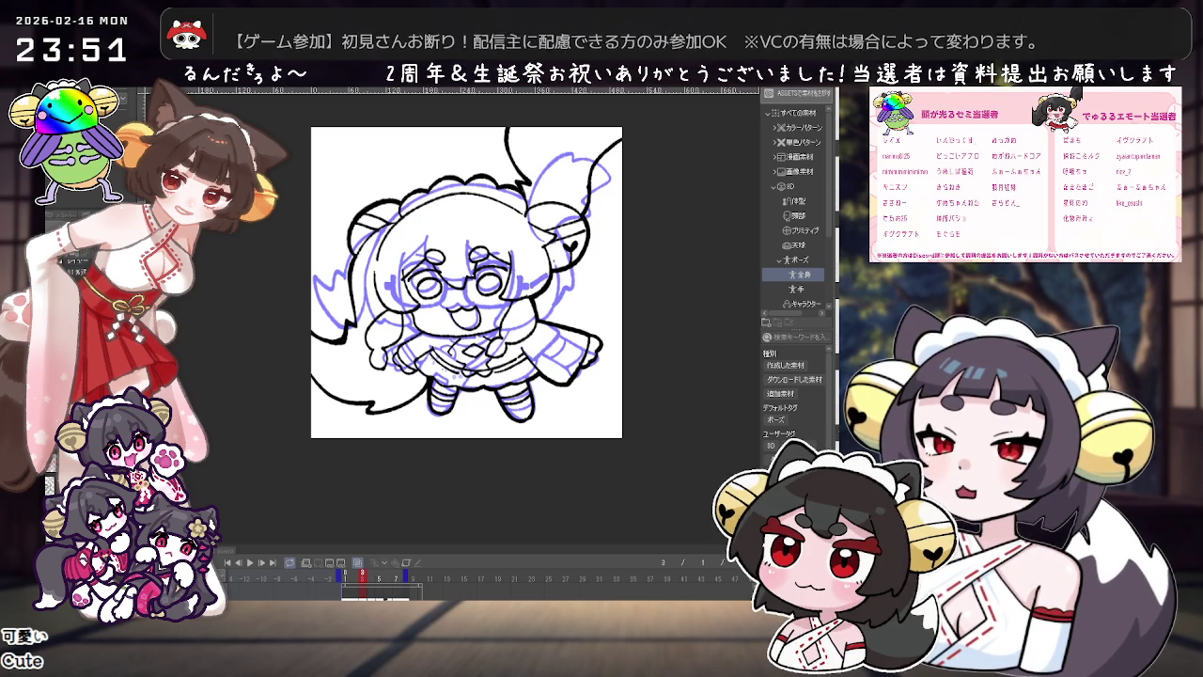
pyautogui.press('Right')
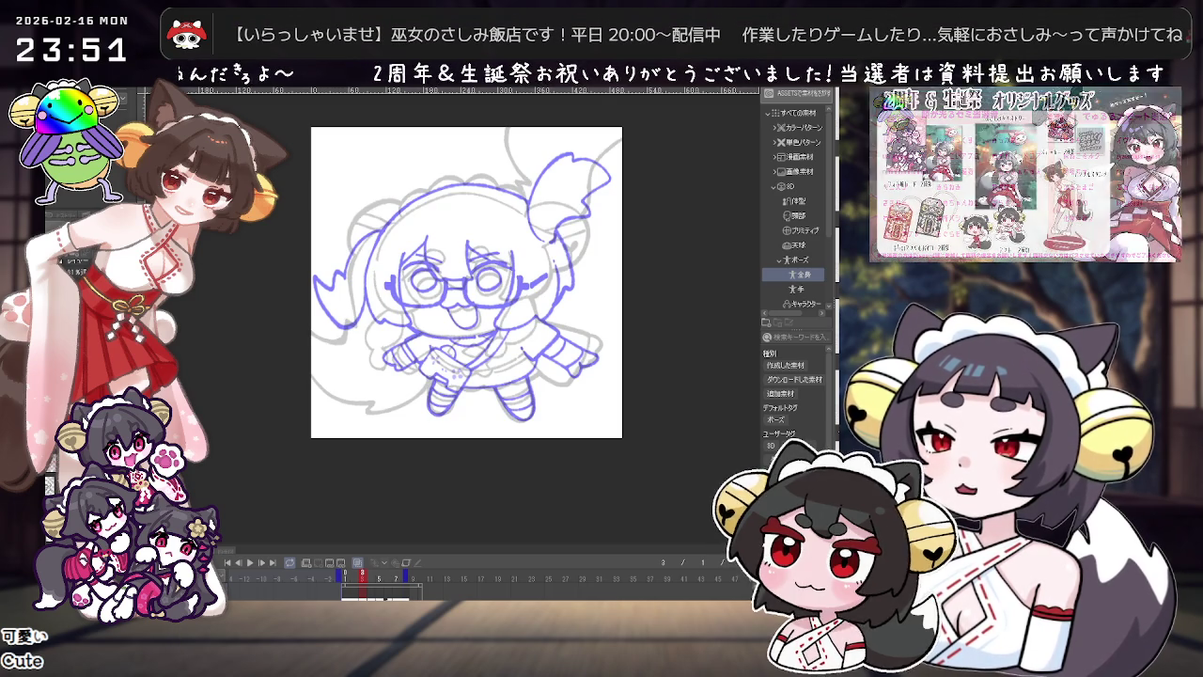
pyautogui.click(356, 563)
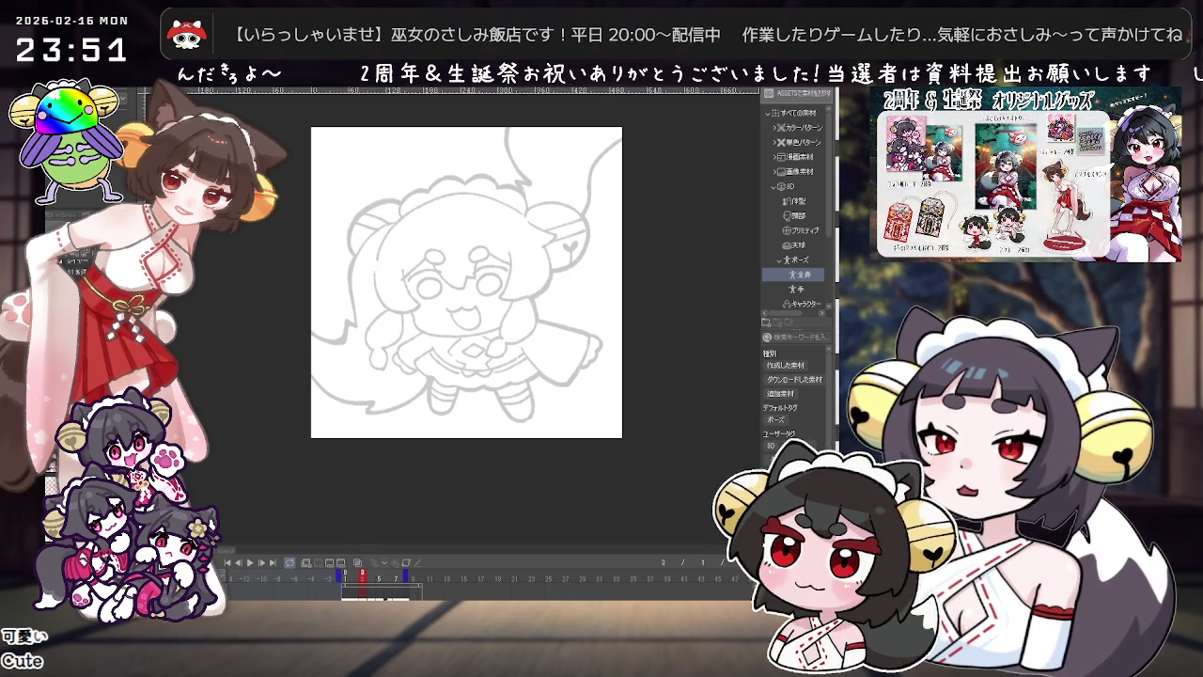
pyautogui.scroll(3, 493, 242)
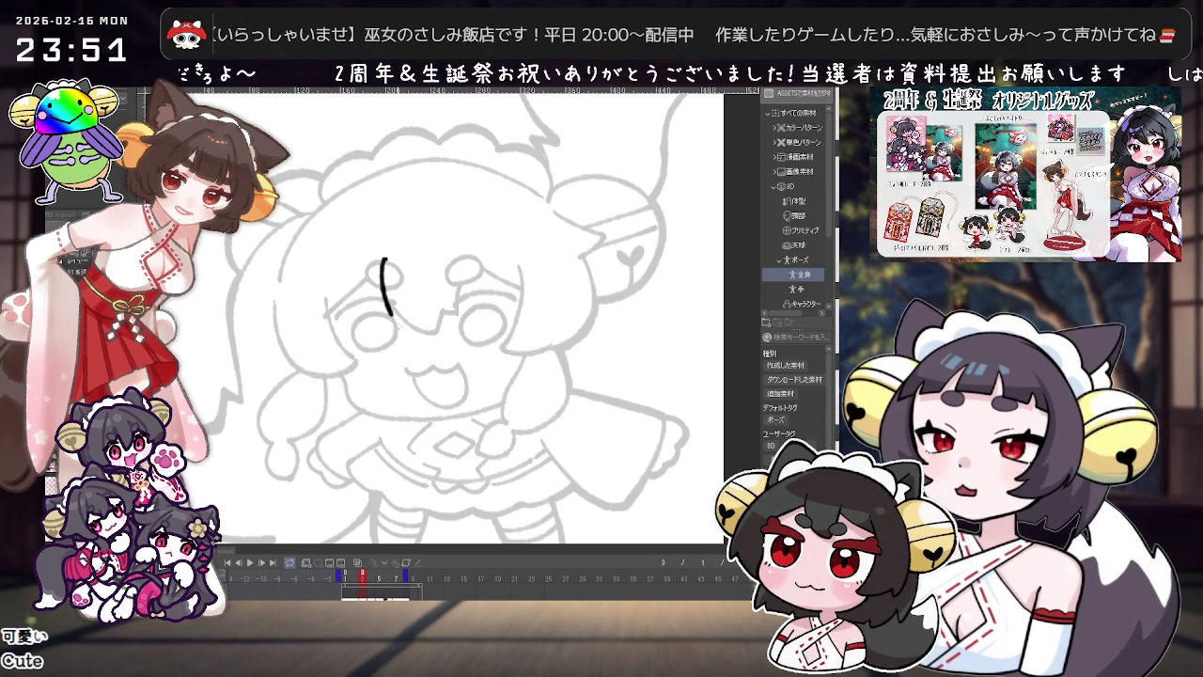
# Step: Ink the forehead bangs strands, including a diagonal stroke and a pointed bang
pyautogui.moveTo(417, 320); pyautogui.dragTo(457, 318)
pyautogui.moveTo(455, 255); pyautogui.dragTo(457, 318)
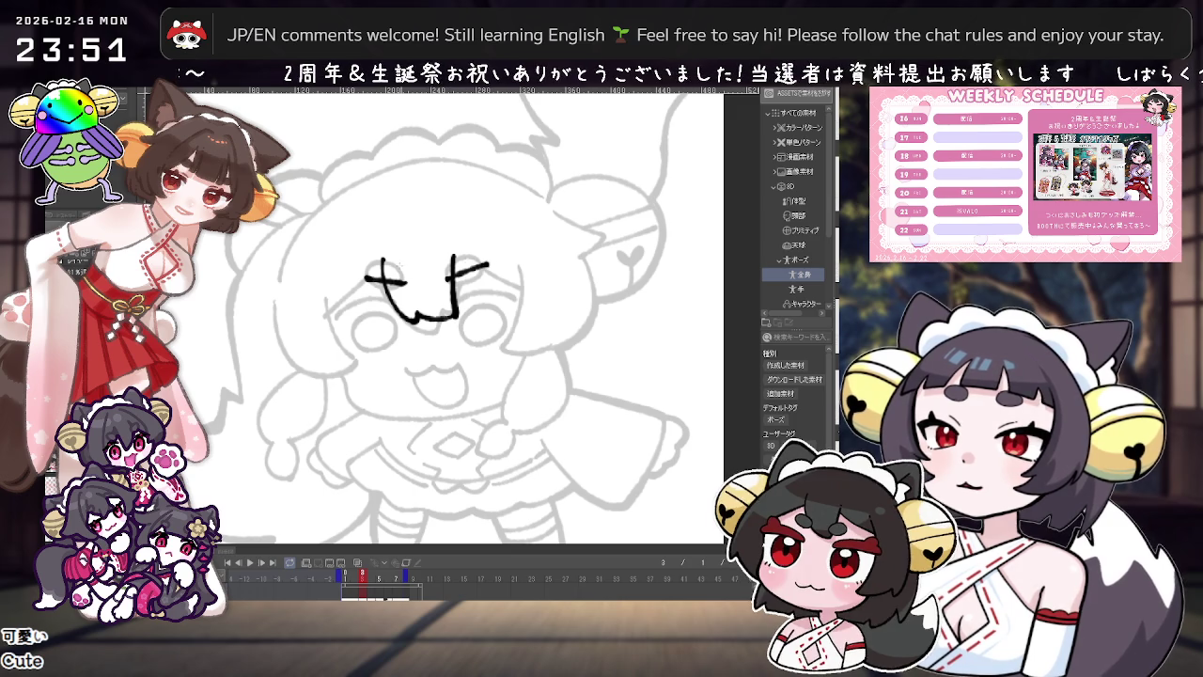
pyautogui.hotkey('ctrl', 'z')
pyautogui.hotkey('ctrl', 'y')
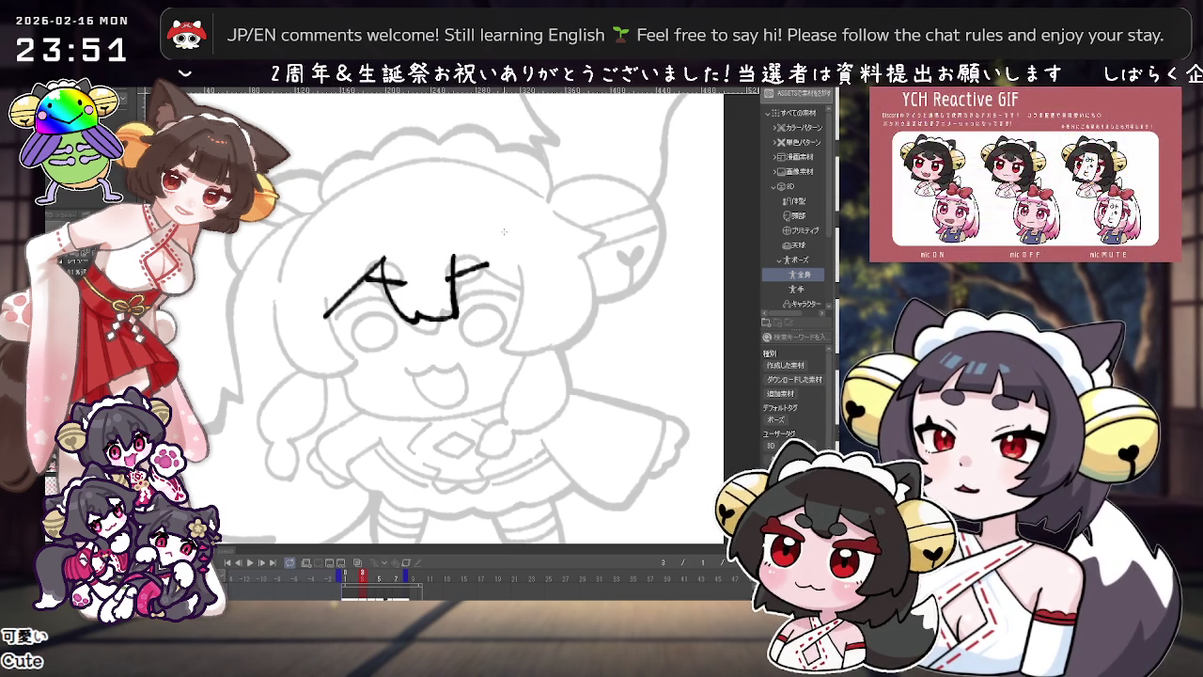
pyautogui.hotkey('ctrl', 'z')
pyautogui.hotkey('ctrl', 'z')
pyautogui.hotkey('ctrl', 'z')
pyautogui.hotkey('ctrl', 'y')
pyautogui.hotkey('ctrl', 'z')
pyautogui.hotkey('ctrl', 'y')
pyautogui.moveTo(452, 255); pyautogui.dragTo(498, 266)
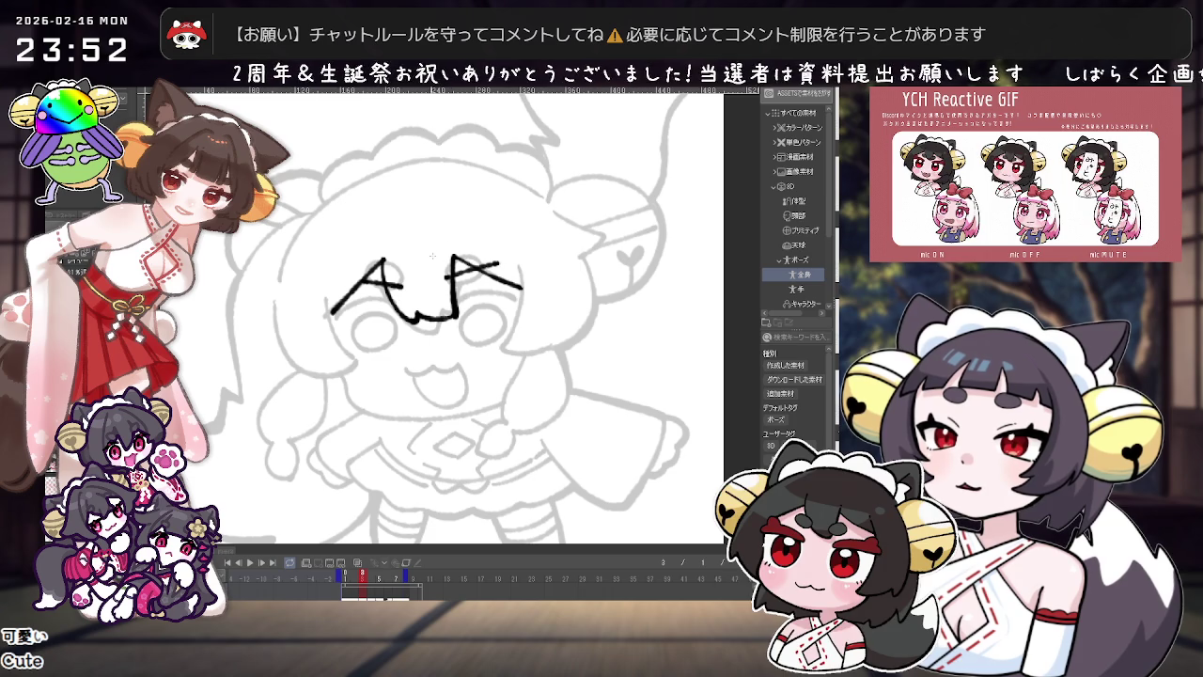
pyautogui.moveTo(355, 280); pyautogui.dragTo(402, 289)
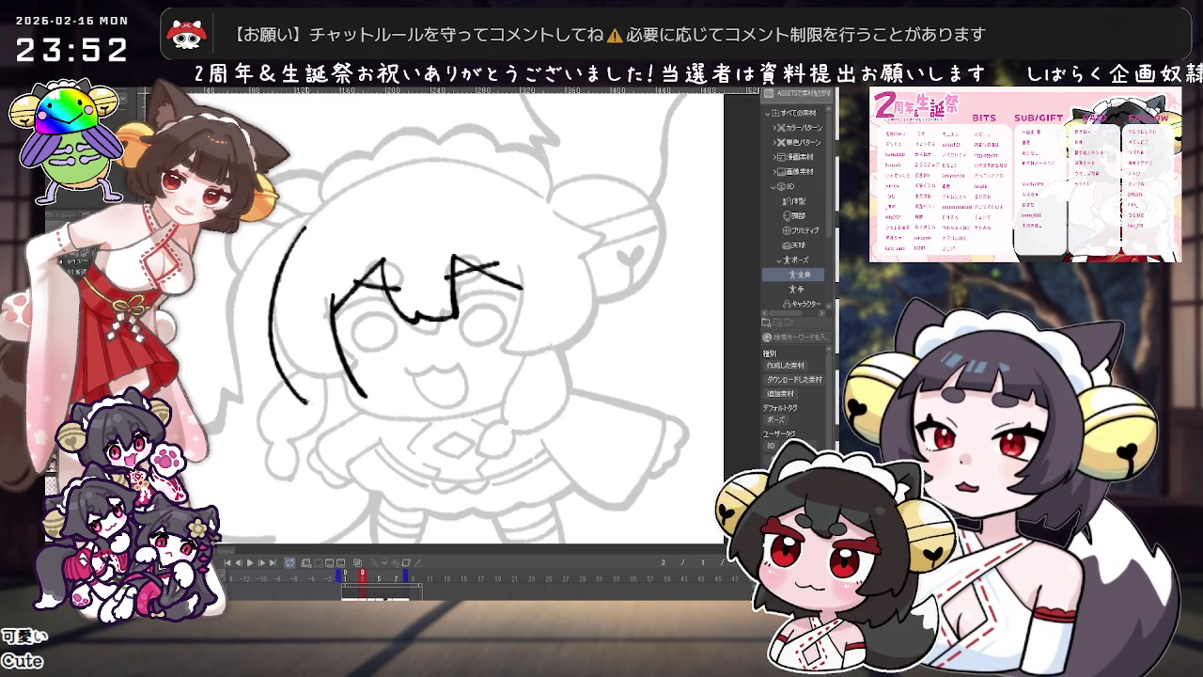
# Step: Redraw the left and right hair sides framing the face with hooked tips
pyautogui.hotkey('ctrl', 'z')
pyautogui.moveTo(302, 227); pyautogui.dragTo(310, 403)
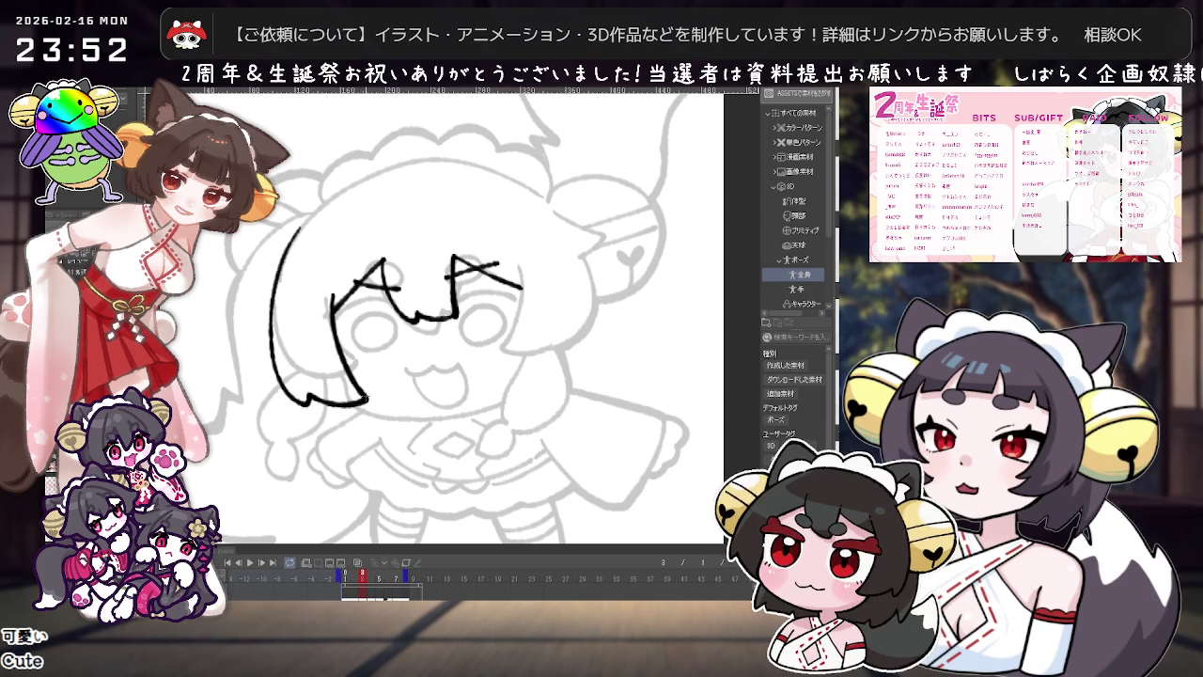
pyautogui.hotkey('ctrl', 'z')
pyautogui.moveTo(331, 299); pyautogui.dragTo(354, 385)
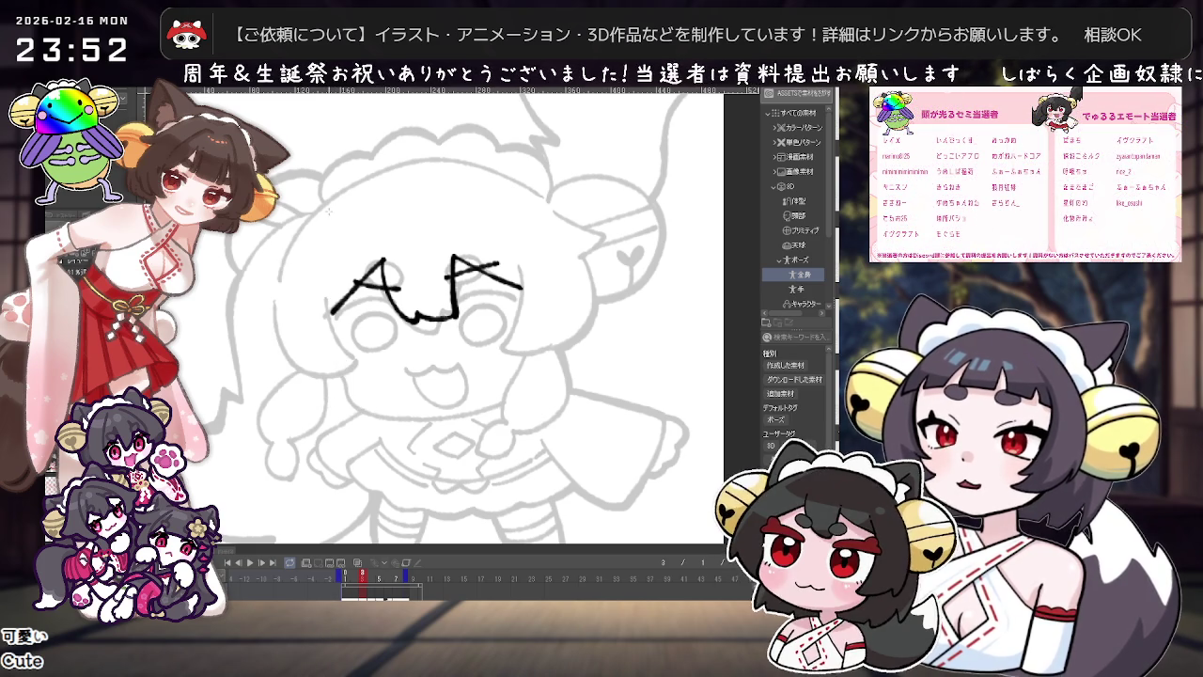
pyautogui.moveTo(293, 244); pyautogui.dragTo(359, 414)
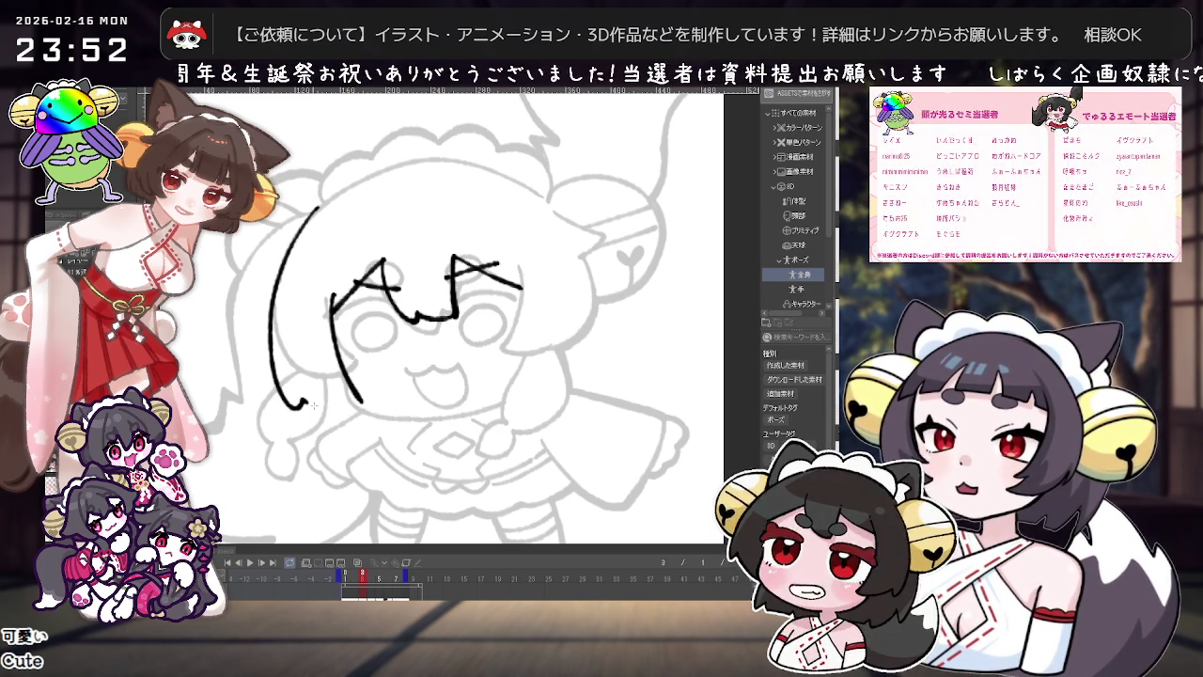
pyautogui.scroll(-2, 589, 271)
pyautogui.scroll(2, 589, 271)
pyautogui.scroll(-1, 590, 273)
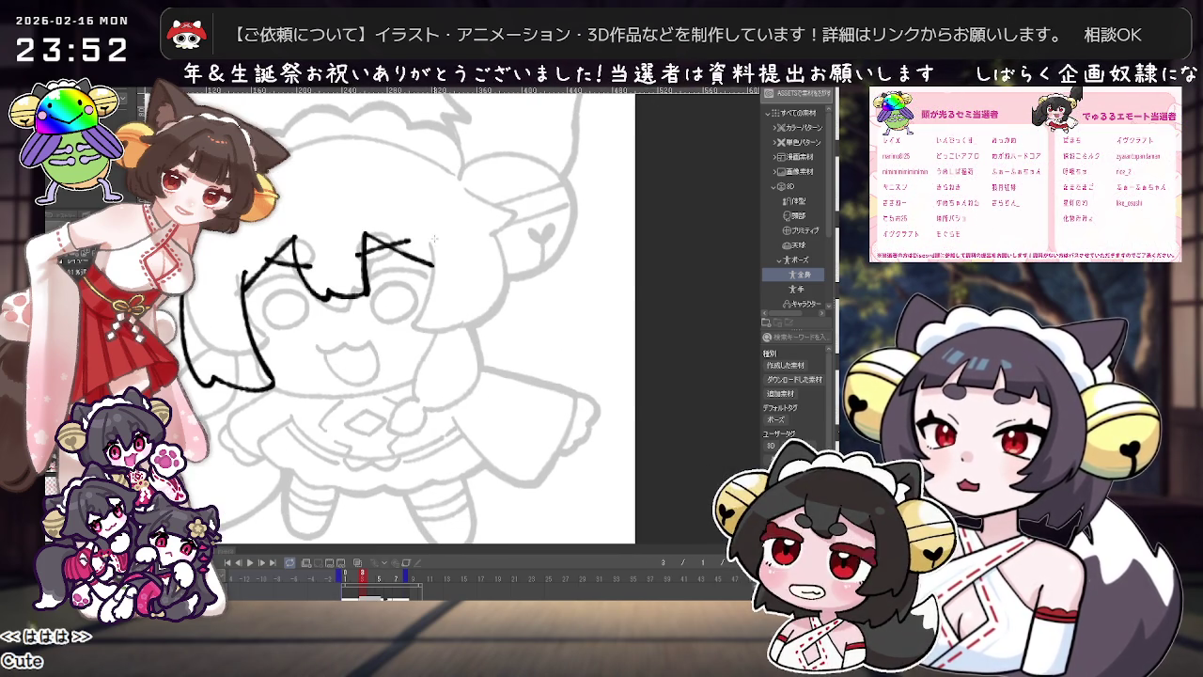
pyautogui.moveTo(431, 245); pyautogui.dragTo(418, 385)
pyautogui.moveTo(431, 246); pyautogui.dragTo(408, 385)
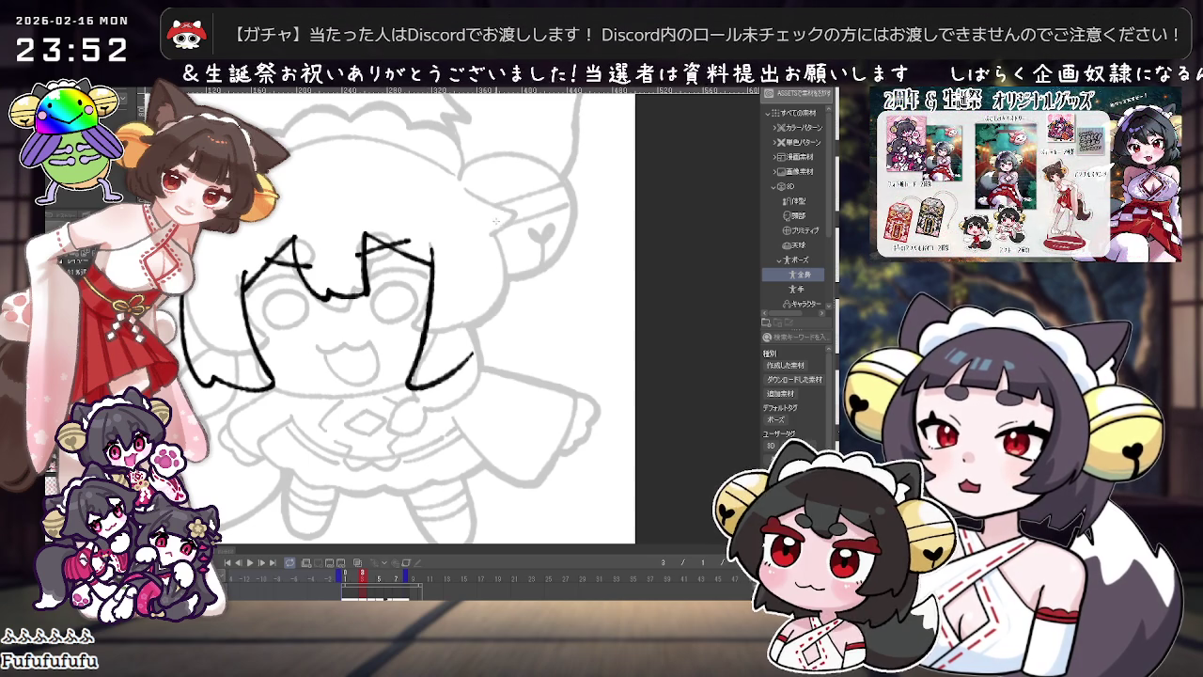
pyautogui.scroll(-1, 536, 236)
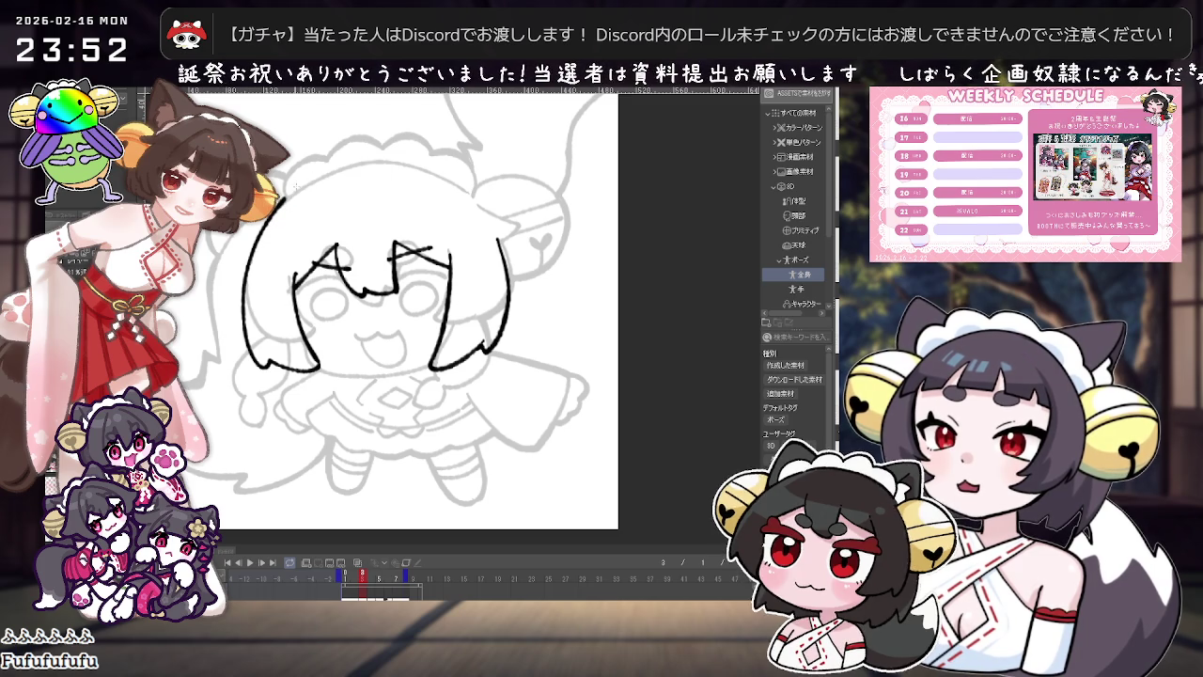
# Step: Rotate the view to ink the top-of-head outline and a stroke at the ear base
pyautogui.moveTo(395, 245)
pyautogui.mouseDown()
pyautogui.moveTo(318, 356)
pyautogui.moveTo(435, 318)
pyautogui.mouseUp()
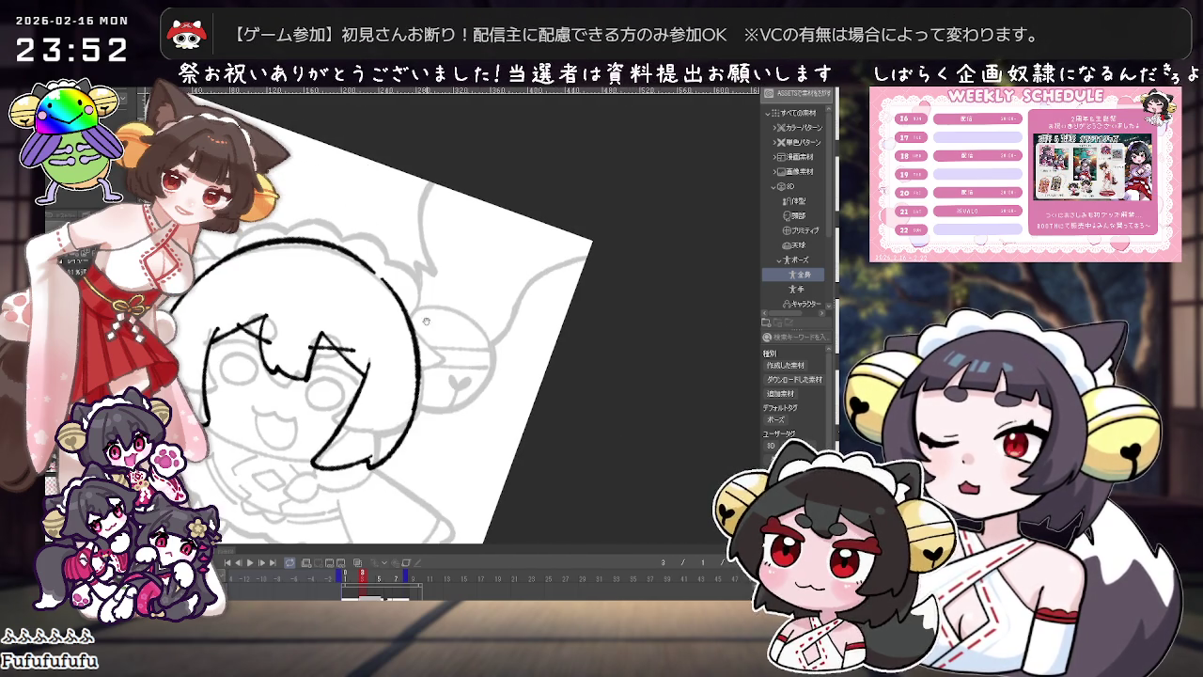
pyautogui.moveTo(417, 252)
pyautogui.mouseDown()
pyautogui.moveTo(407, 207)
pyautogui.moveTo(525, 278)
pyautogui.moveTo(460, 282)
pyautogui.moveTo(428, 319)
pyautogui.mouseUp()
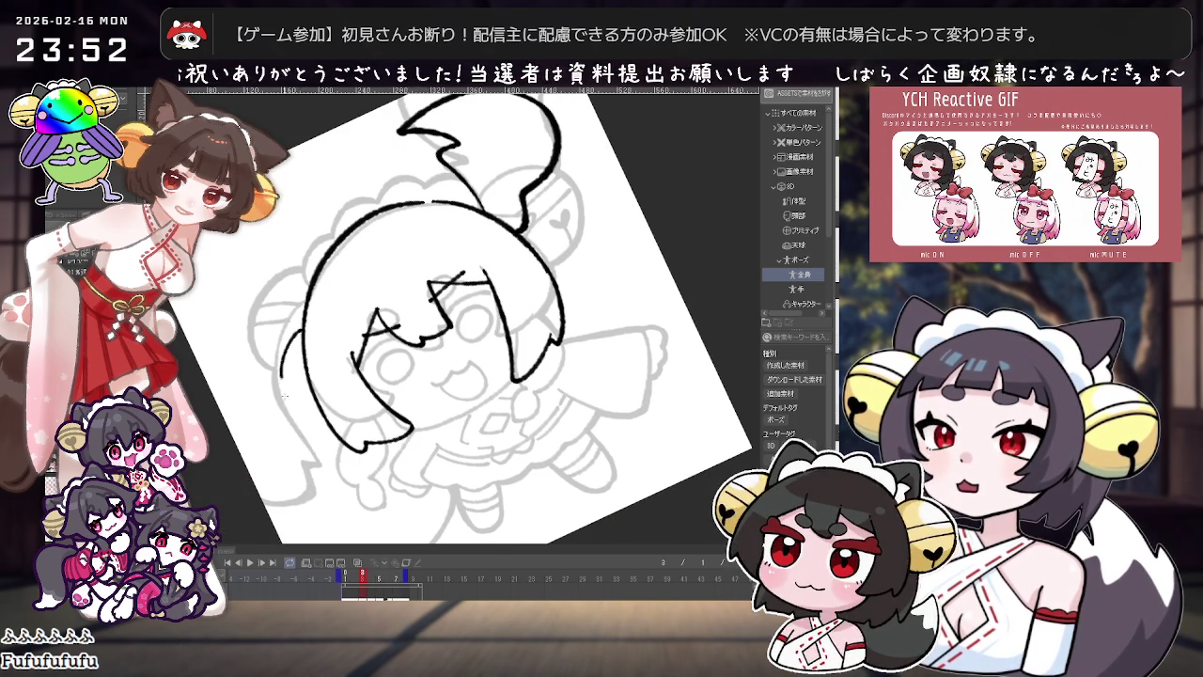
pyautogui.moveTo(286, 476); pyautogui.dragTo(432, 310)
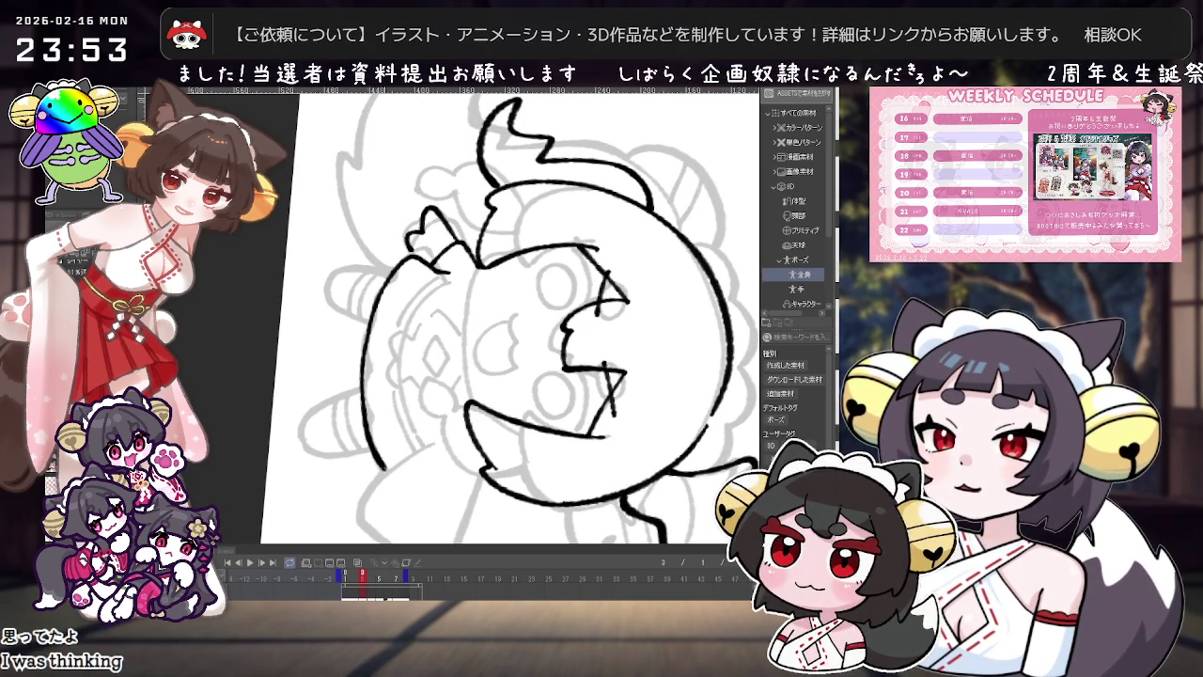
pyautogui.moveTo(420, 254); pyautogui.dragTo(398, 272)
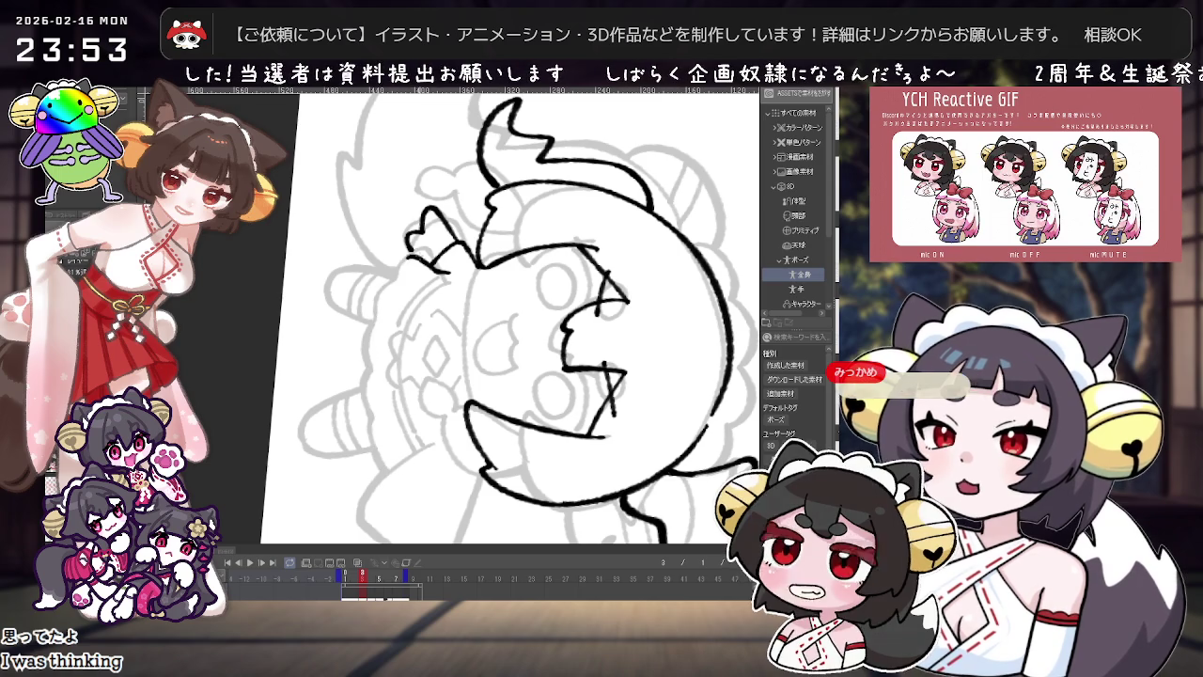
pyautogui.moveTo(648, 188); pyautogui.dragTo(374, 439)
# Step: Ink joined outline curves along the lower left of the head and body
pyautogui.press('^')
pyautogui.press('^')
pyautogui.press('-')
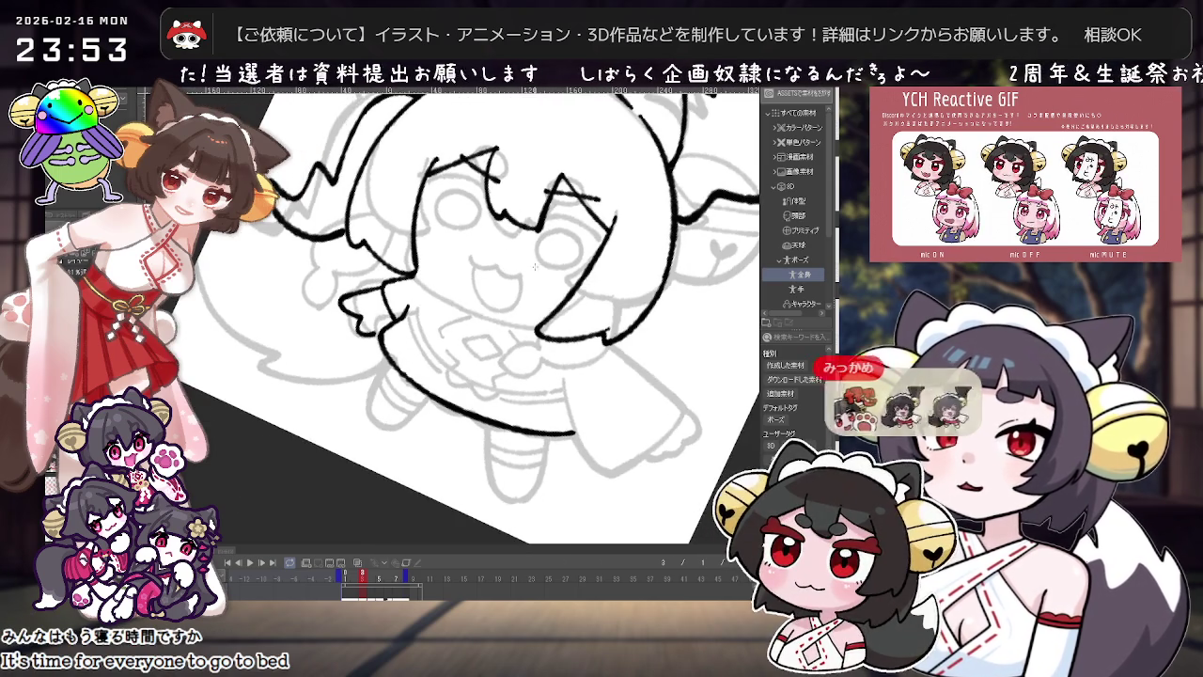
pyautogui.press('-')
pyautogui.press('-')
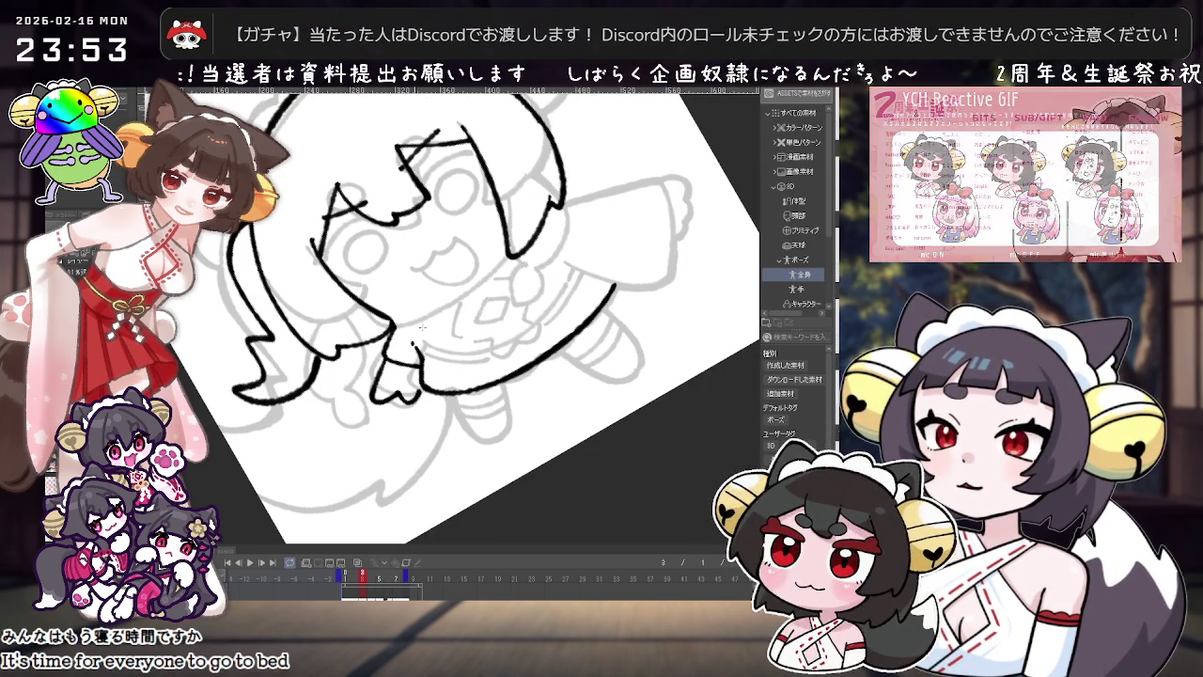
pyautogui.press('^')
pyautogui.press('^')
pyautogui.press('^')
pyautogui.press('^')
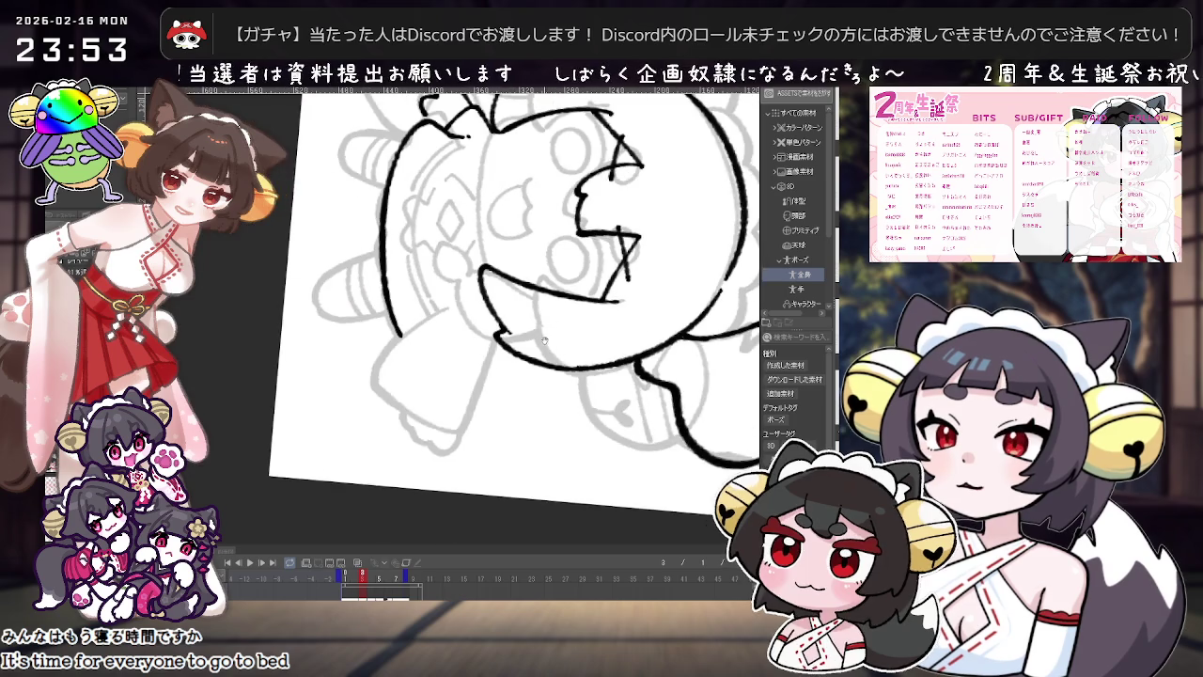
pyautogui.press('^')
pyautogui.press('^')
pyautogui.press('^')
pyautogui.moveTo(367, 355); pyautogui.dragTo(430, 410)
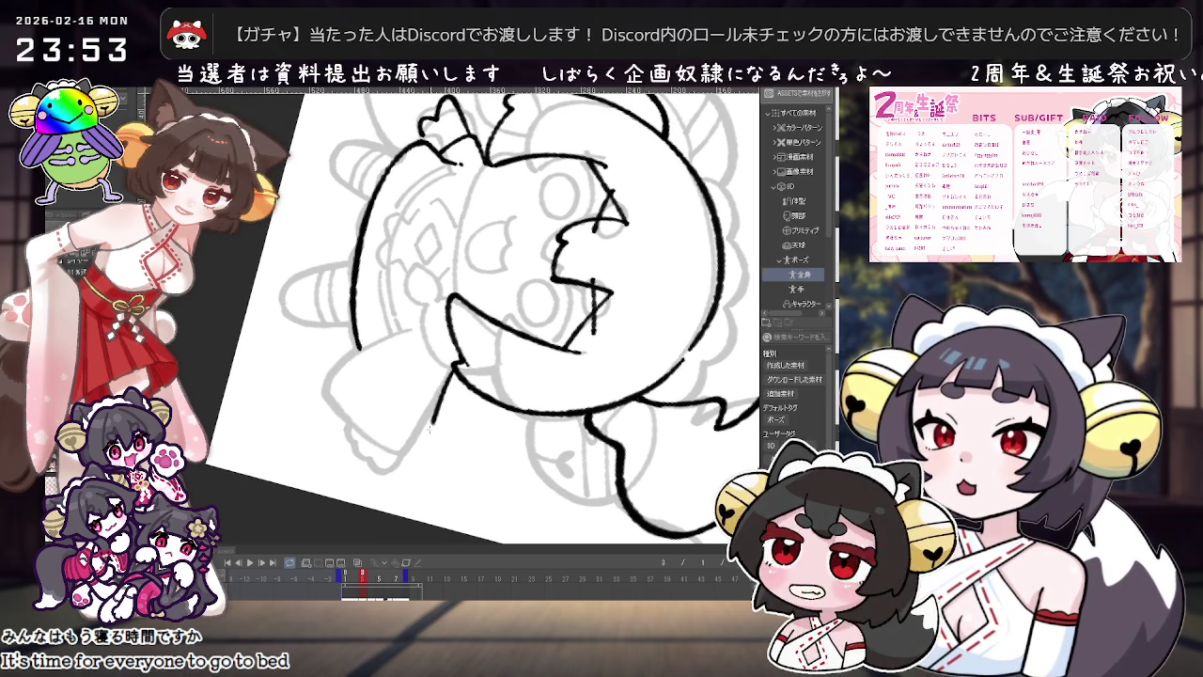
pyautogui.moveTo(406, 327); pyautogui.dragTo(371, 359)
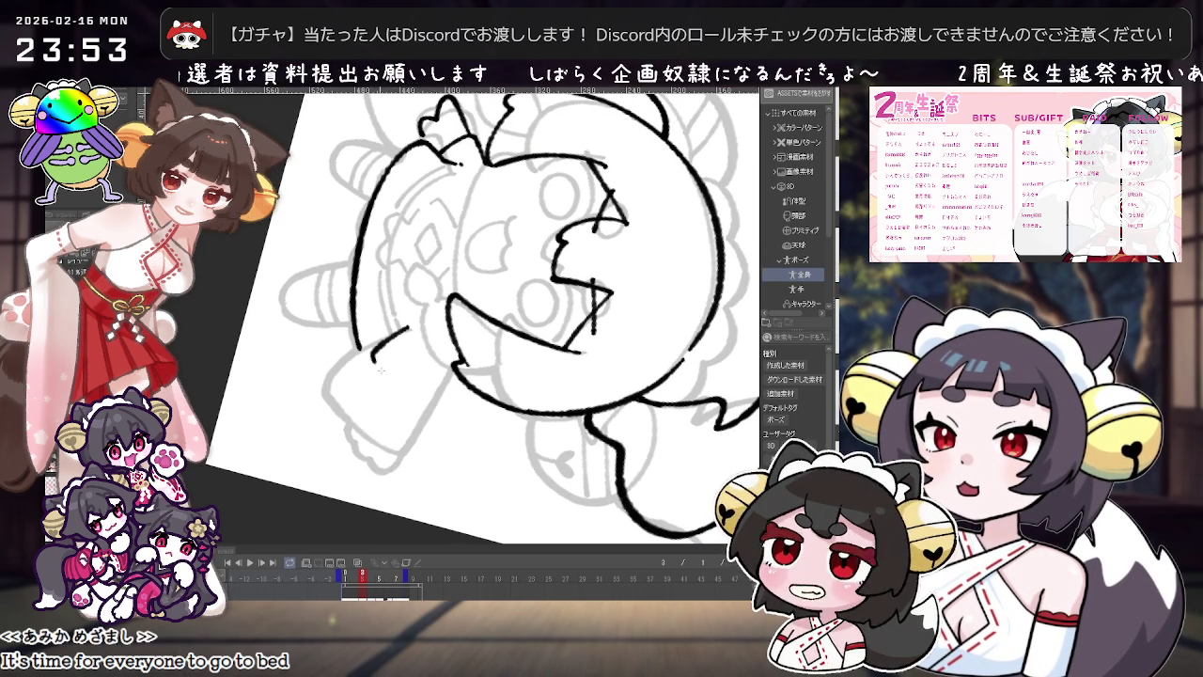
pyautogui.moveTo(425, 403); pyautogui.dragTo(393, 465)
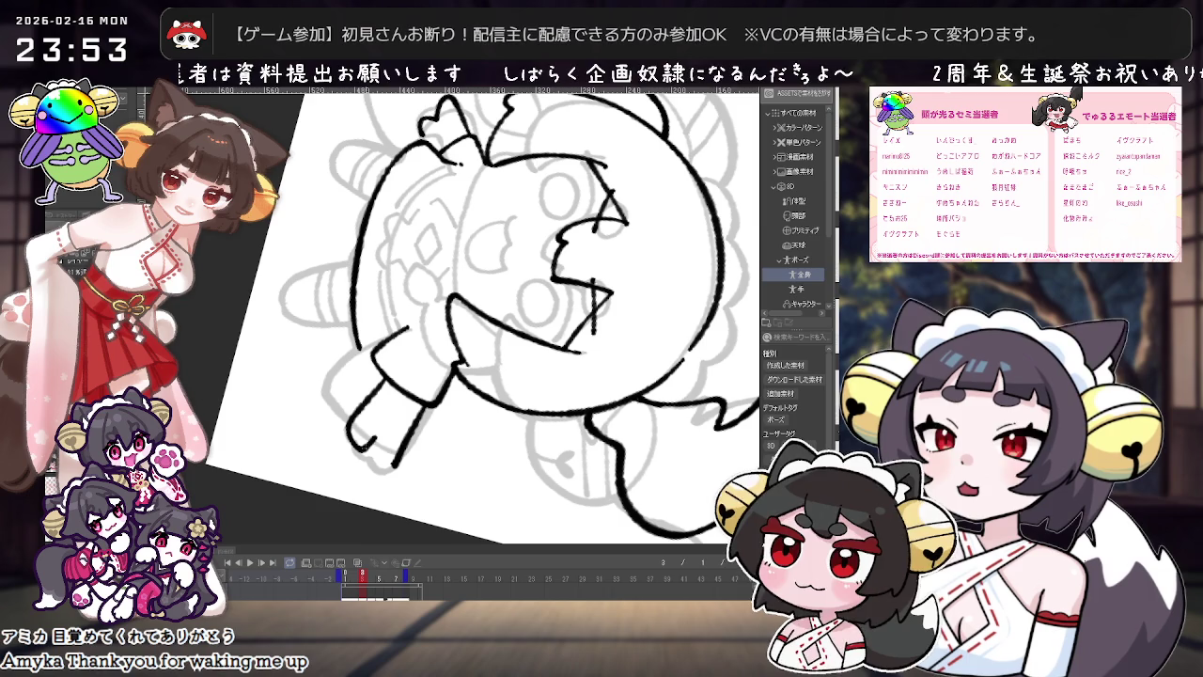
pyautogui.moveTo(564, 282)
pyautogui.mouseDown()
pyautogui.moveTo(501, 305)
pyautogui.moveTo(585, 210)
pyautogui.mouseUp()
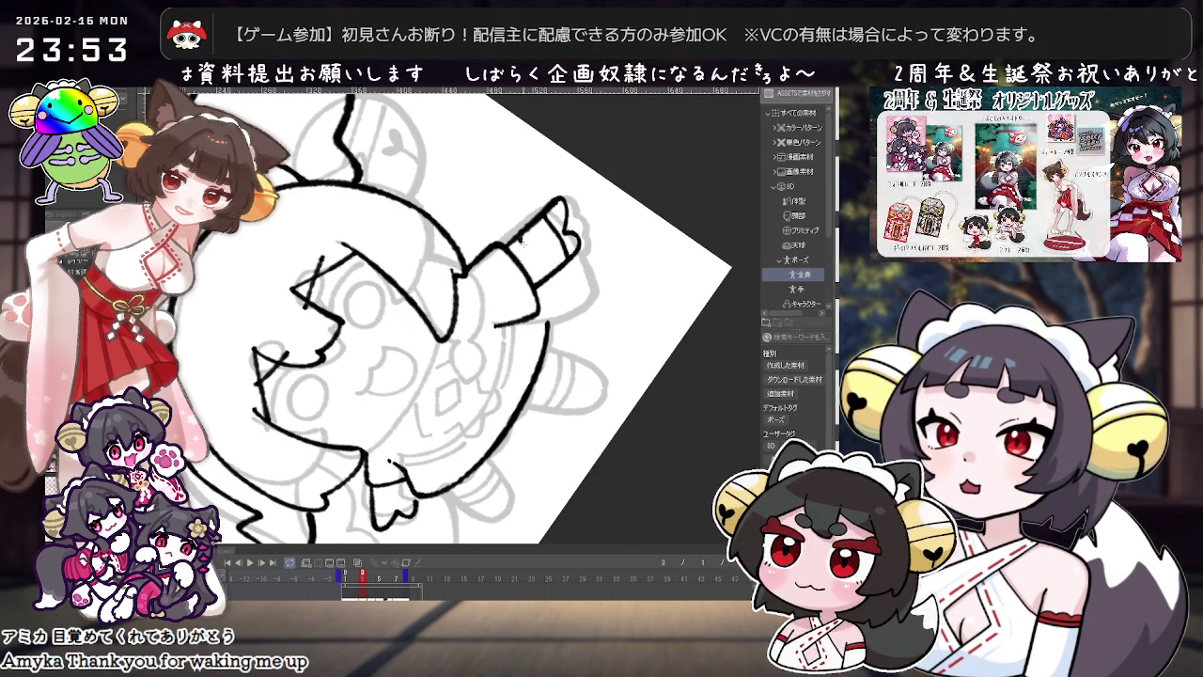
# Step: Erase the stray curve near the arm, then ink the lower leg outline and two sleeve bands
pyautogui.moveTo(452, 310); pyautogui.dragTo(527, 235)
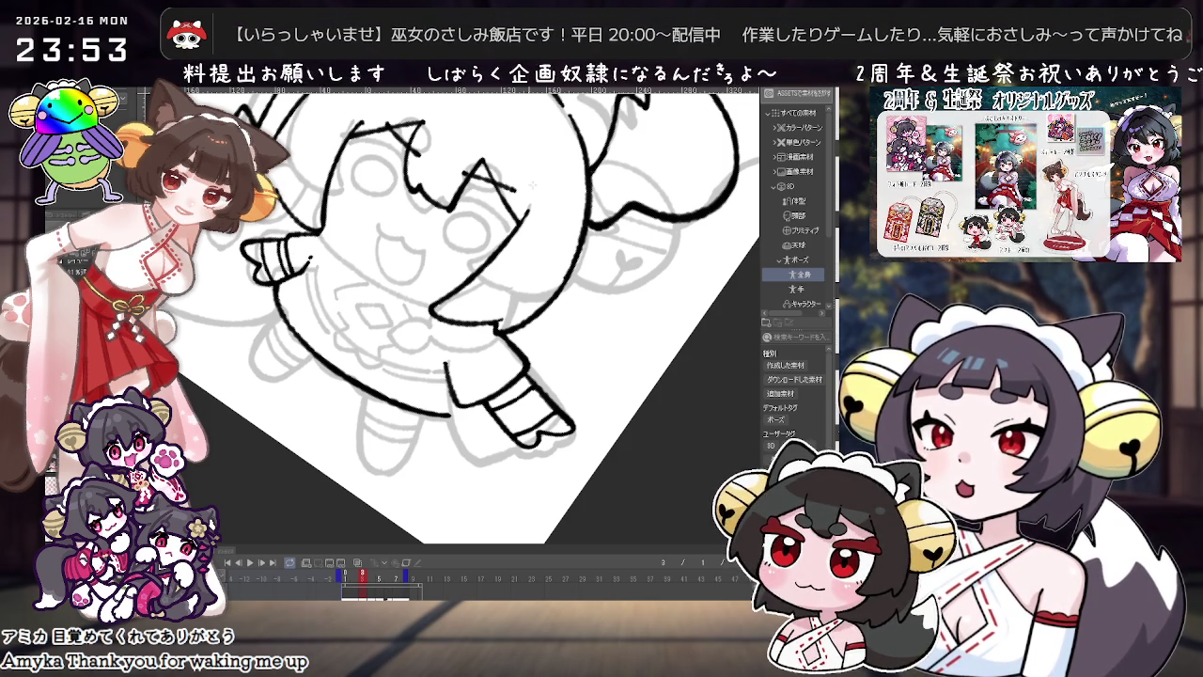
pyautogui.moveTo(526, 423); pyautogui.dragTo(548, 310)
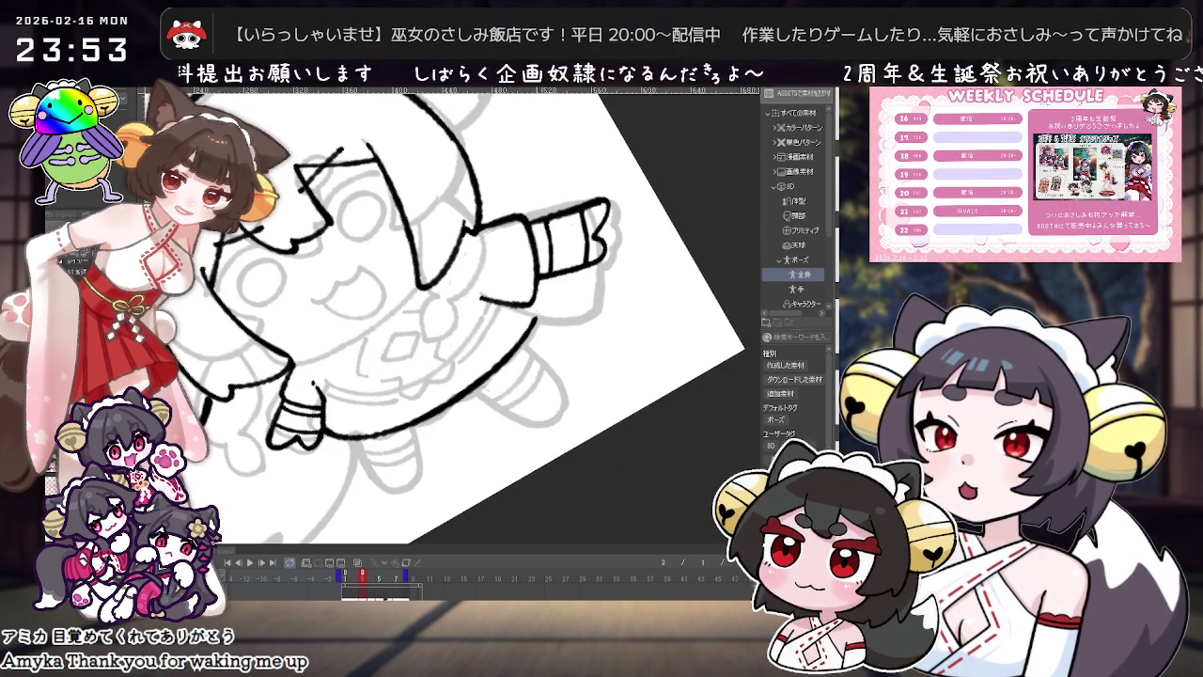
pyautogui.moveTo(532, 324)
pyautogui.mouseDown()
pyautogui.moveTo(509, 339)
pyautogui.moveTo(527, 311)
pyautogui.mouseUp()
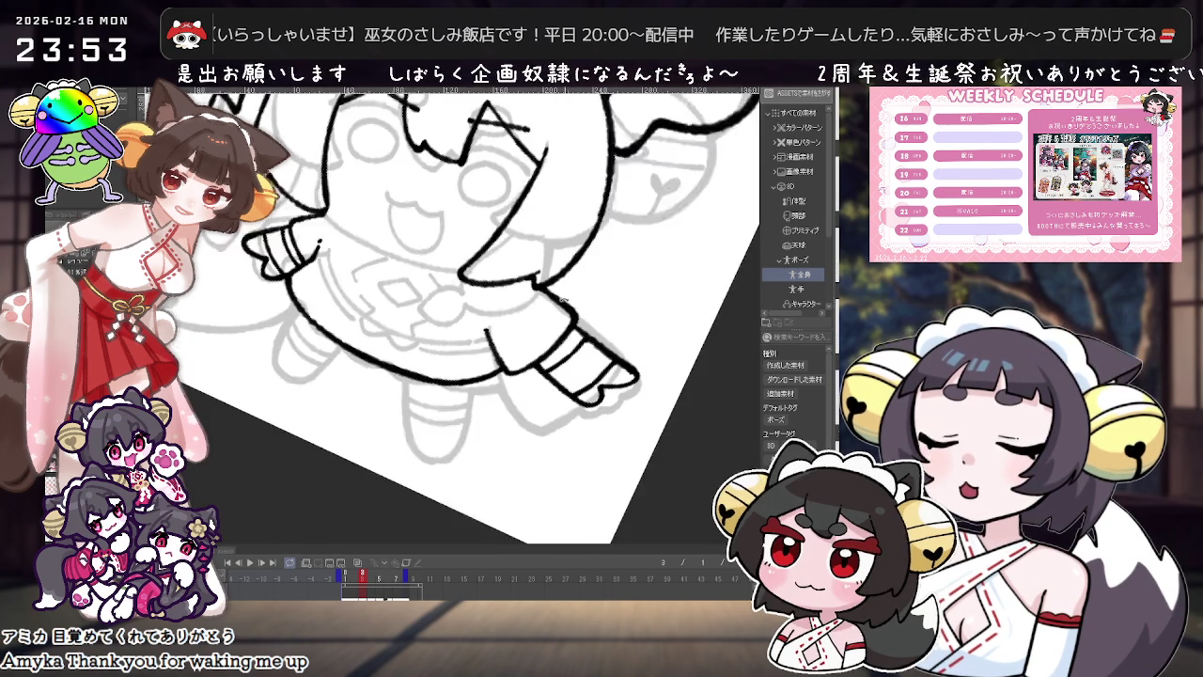
pyautogui.moveTo(399, 455); pyautogui.dragTo(438, 447)
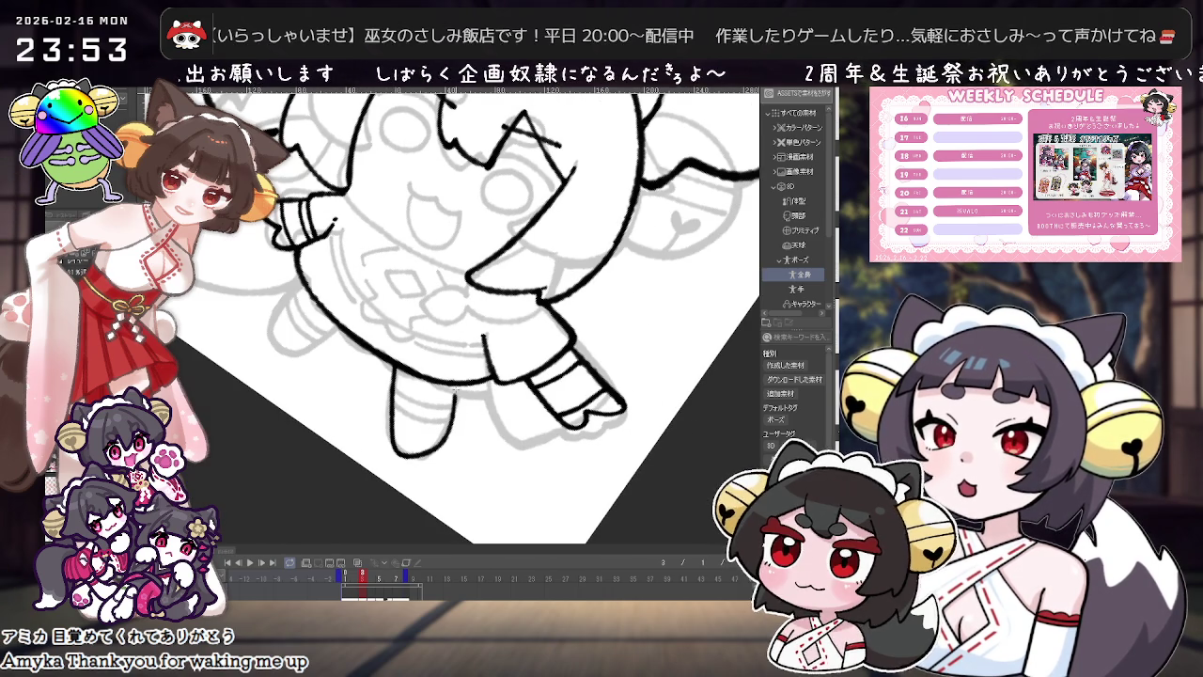
pyautogui.moveTo(433, 397); pyautogui.dragTo(546, 316)
pyautogui.moveTo(395, 412)
pyautogui.mouseDown()
pyautogui.moveTo(387, 474)
pyautogui.moveTo(346, 456)
pyautogui.moveTo(339, 419)
pyautogui.moveTo(441, 343)
pyautogui.moveTo(336, 190)
pyautogui.moveTo(322, 233)
pyautogui.mouseUp()
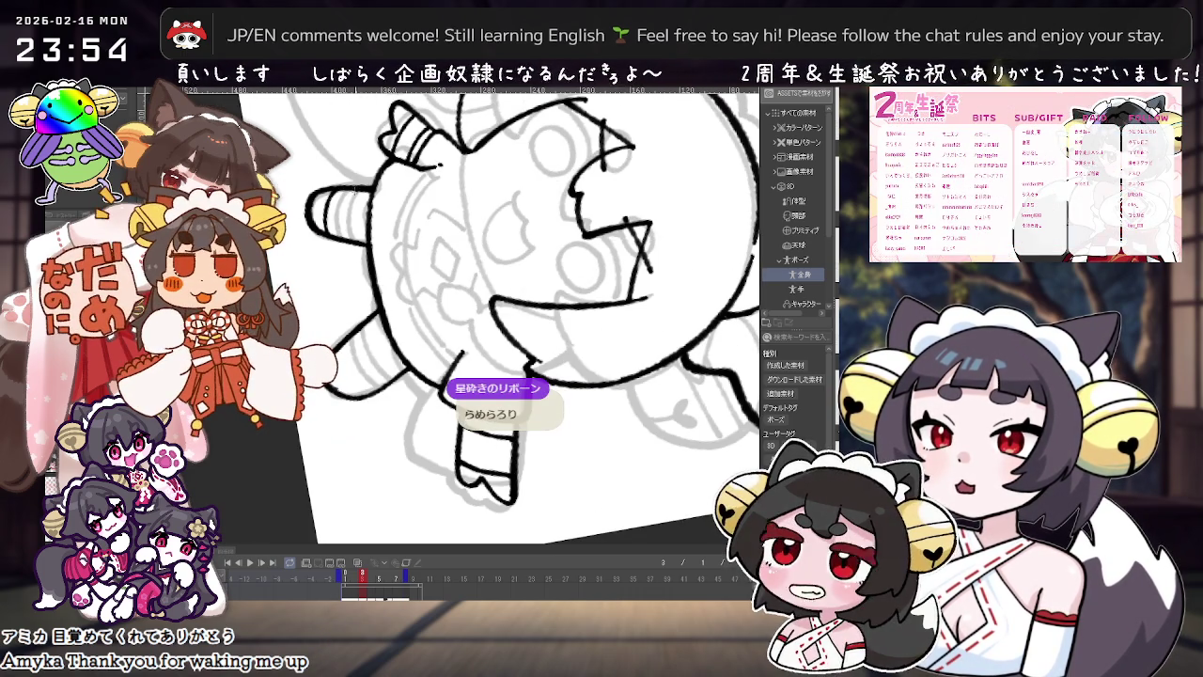
pyautogui.moveTo(338, 188); pyautogui.dragTo(356, 270)
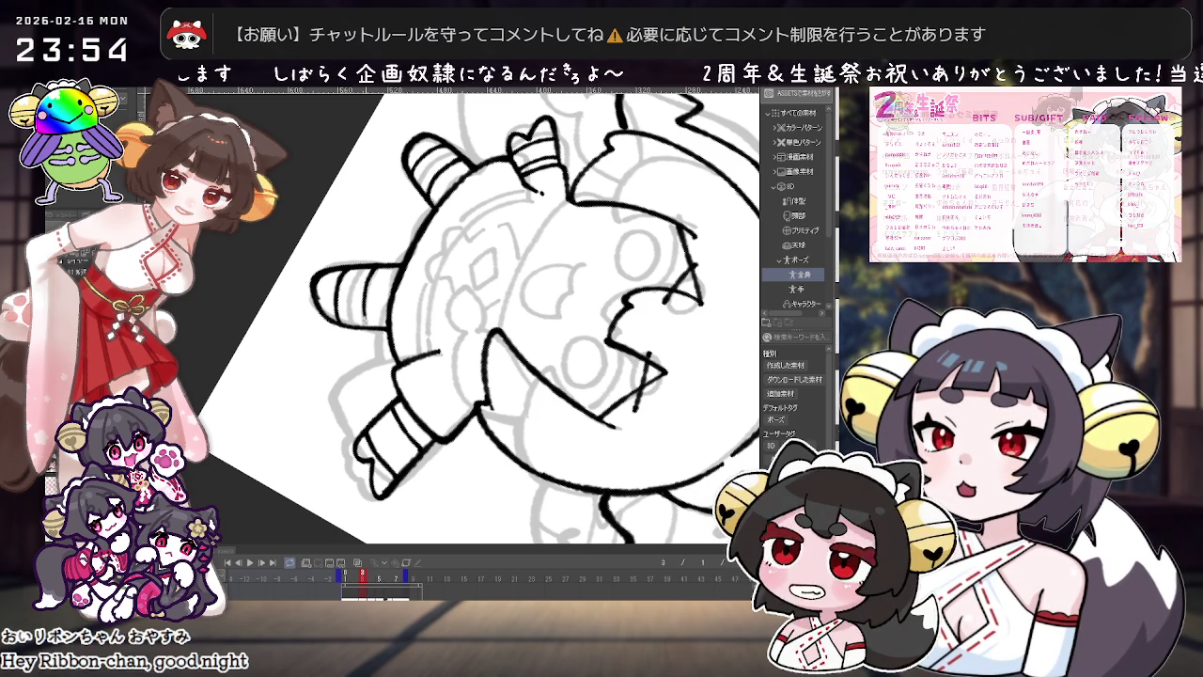
pyautogui.moveTo(376, 273); pyautogui.dragTo(566, 204)
# Step: Undo the chibi's mouth stroke and redraw it as a curved line slightly higher
pyautogui.scroll(1, 566, 204)
pyautogui.scroll(1, 559, 212)
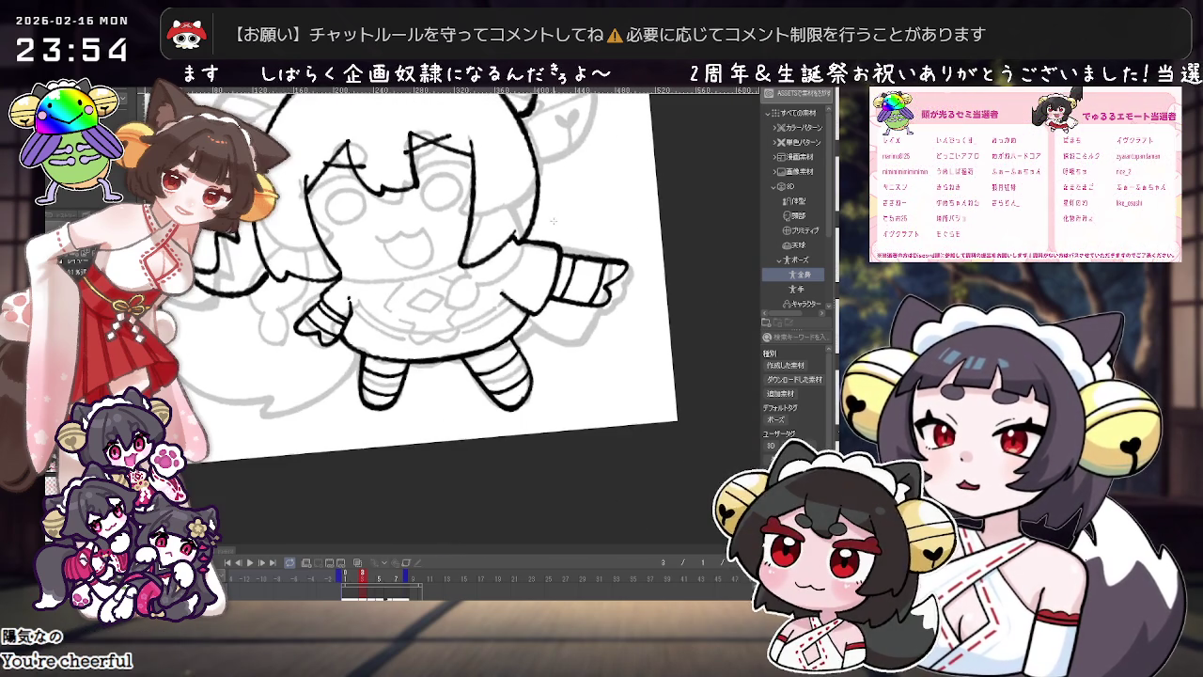
pyautogui.scroll(1, 539, 226)
pyautogui.hotkey('ctrl', 'z')
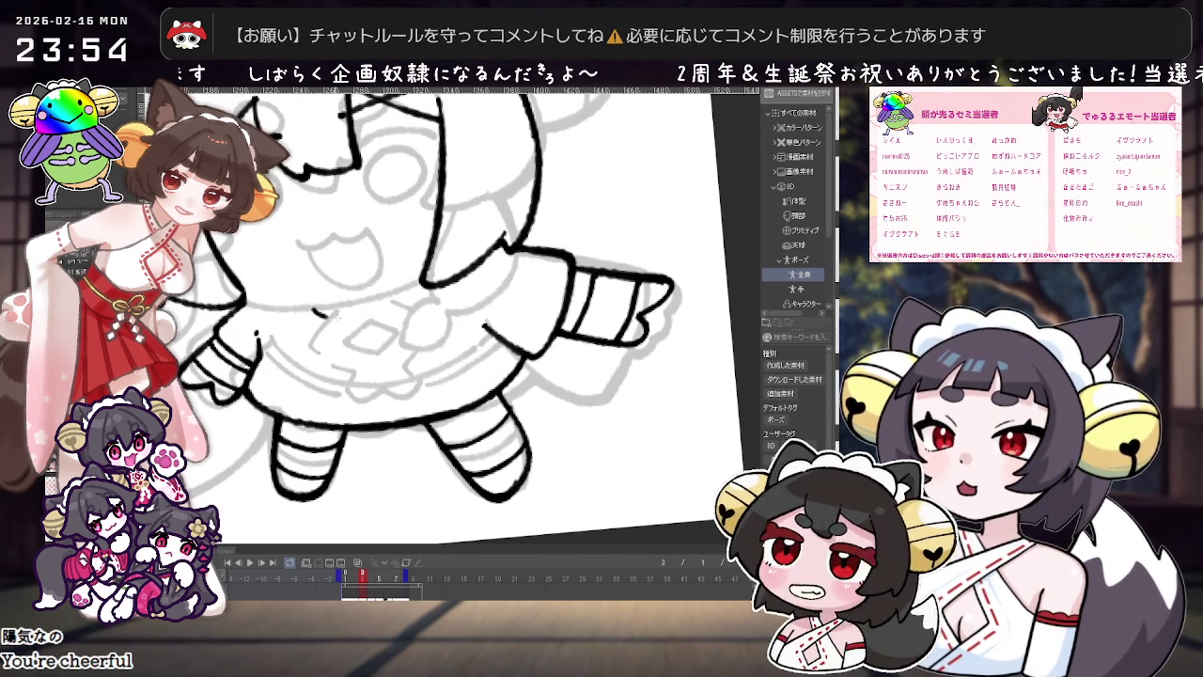
pyautogui.moveTo(312, 311); pyautogui.dragTo(417, 282)
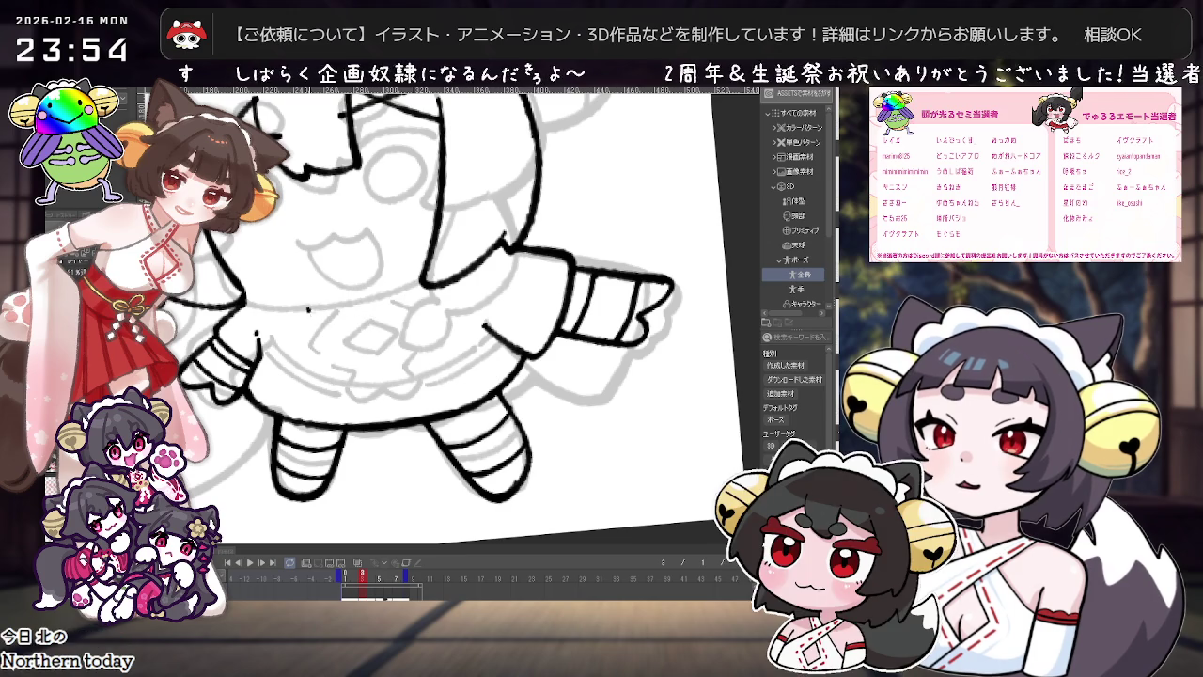
pyautogui.moveTo(315, 311); pyautogui.dragTo(404, 287)
pyautogui.click(350, 575)
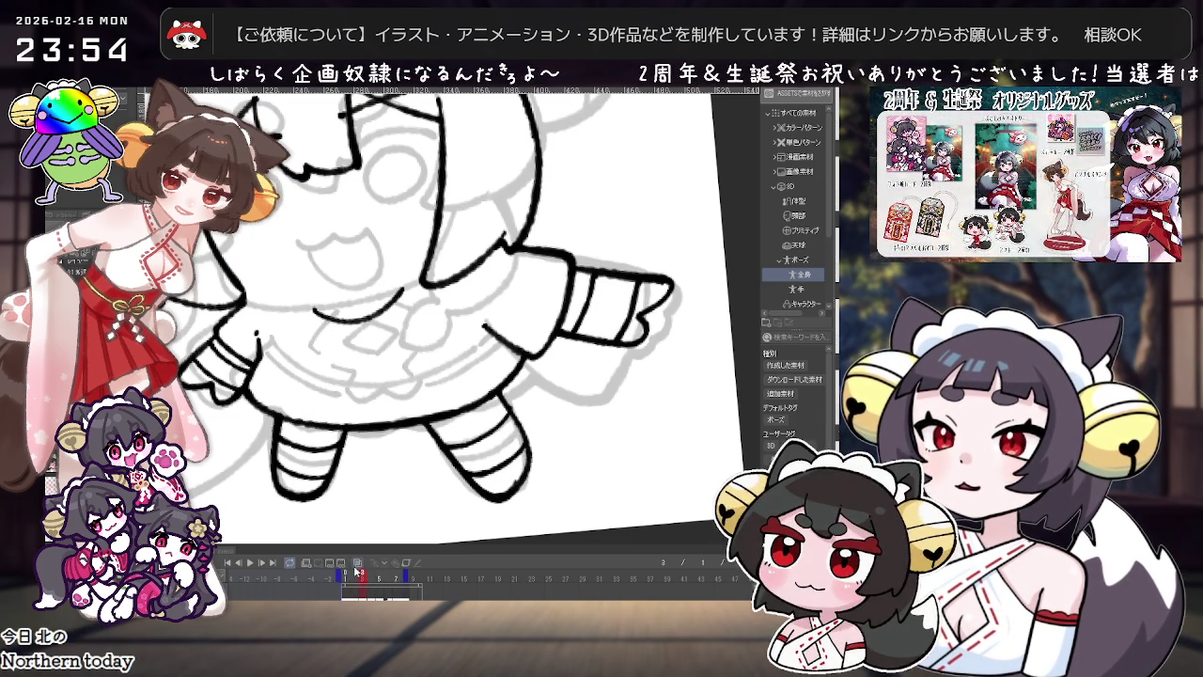
# Step: Ink the arm's sleeve, redoing it as a boxy sleeve with a banded cuff
pyautogui.moveTo(357, 387); pyautogui.dragTo(336, 429)
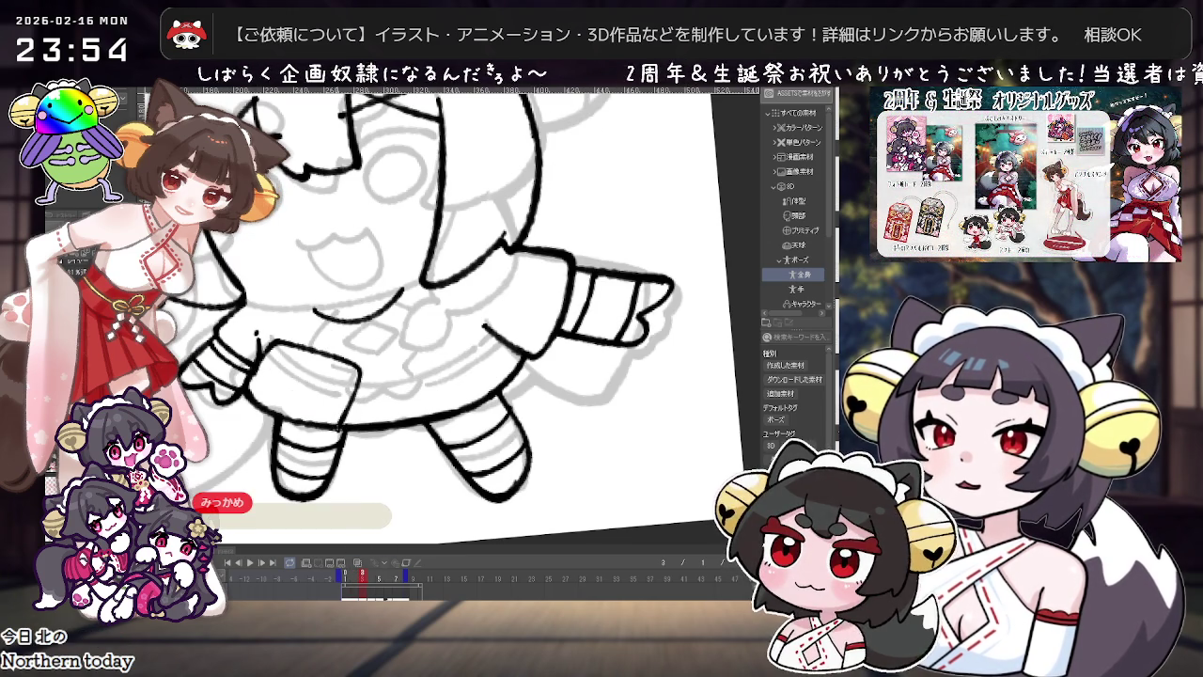
pyautogui.moveTo(271, 342); pyautogui.dragTo(365, 374)
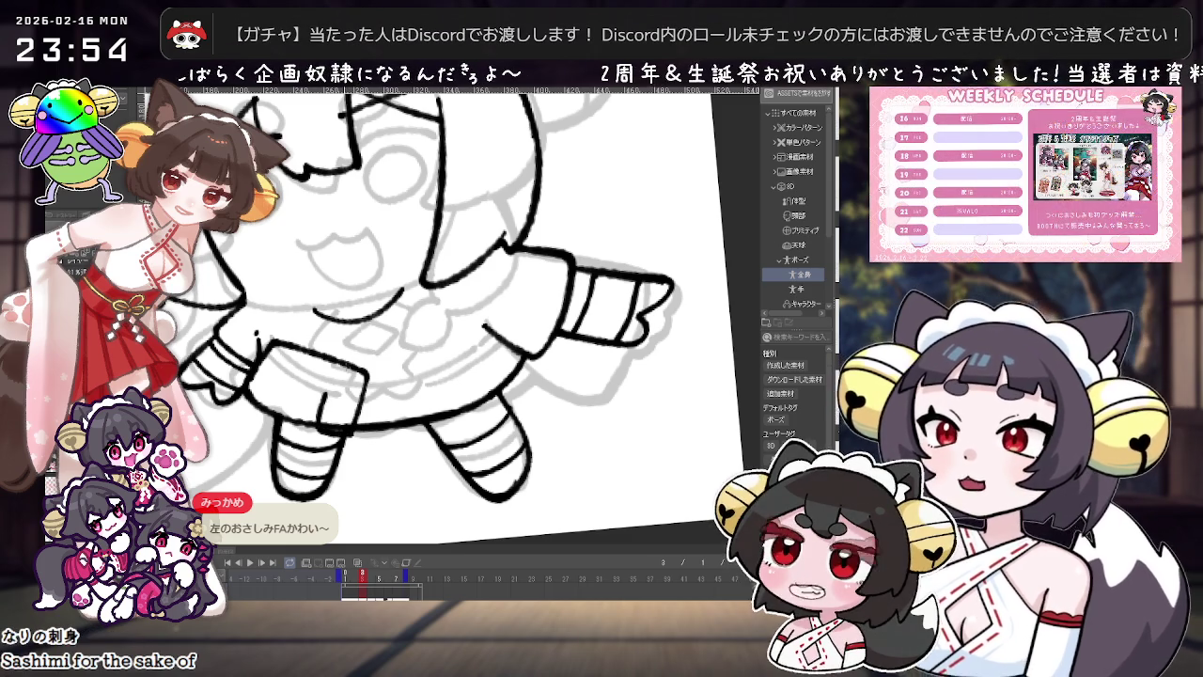
pyautogui.hotkey('ctrl', 'z')
pyautogui.moveTo(366, 363)
pyautogui.mouseDown()
pyautogui.moveTo(316, 430)
pyautogui.moveTo(282, 414)
pyautogui.moveTo(322, 396)
pyautogui.mouseUp()
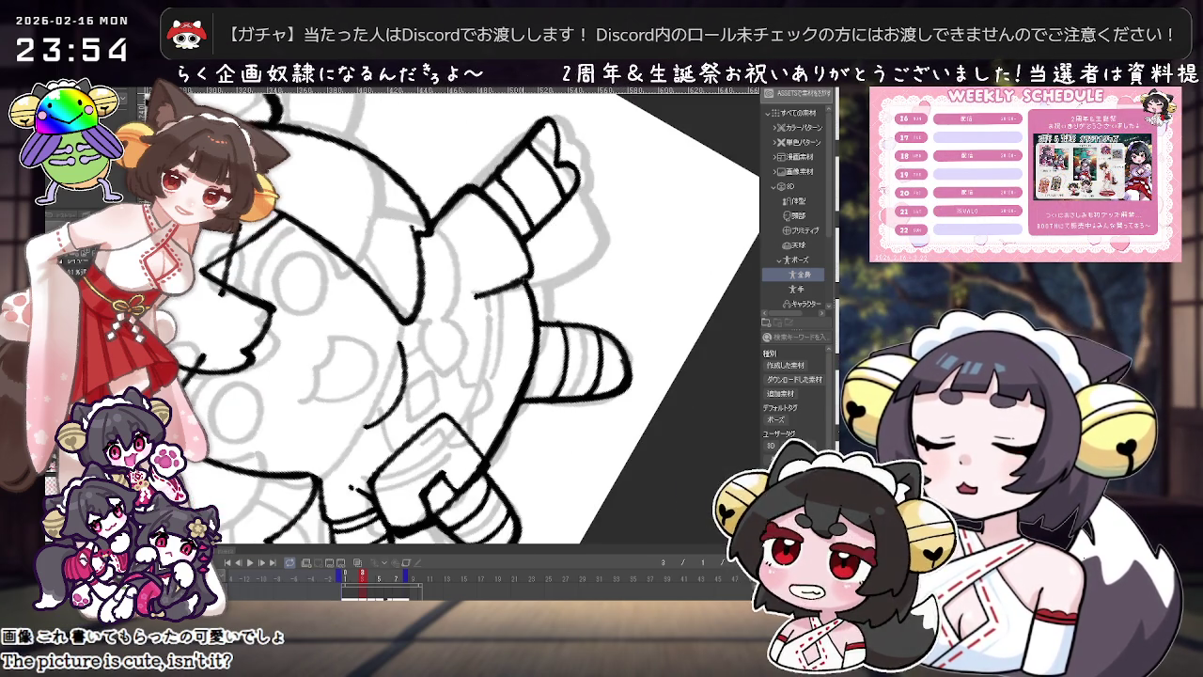
pyautogui.moveTo(246, 401); pyautogui.dragTo(423, 395)
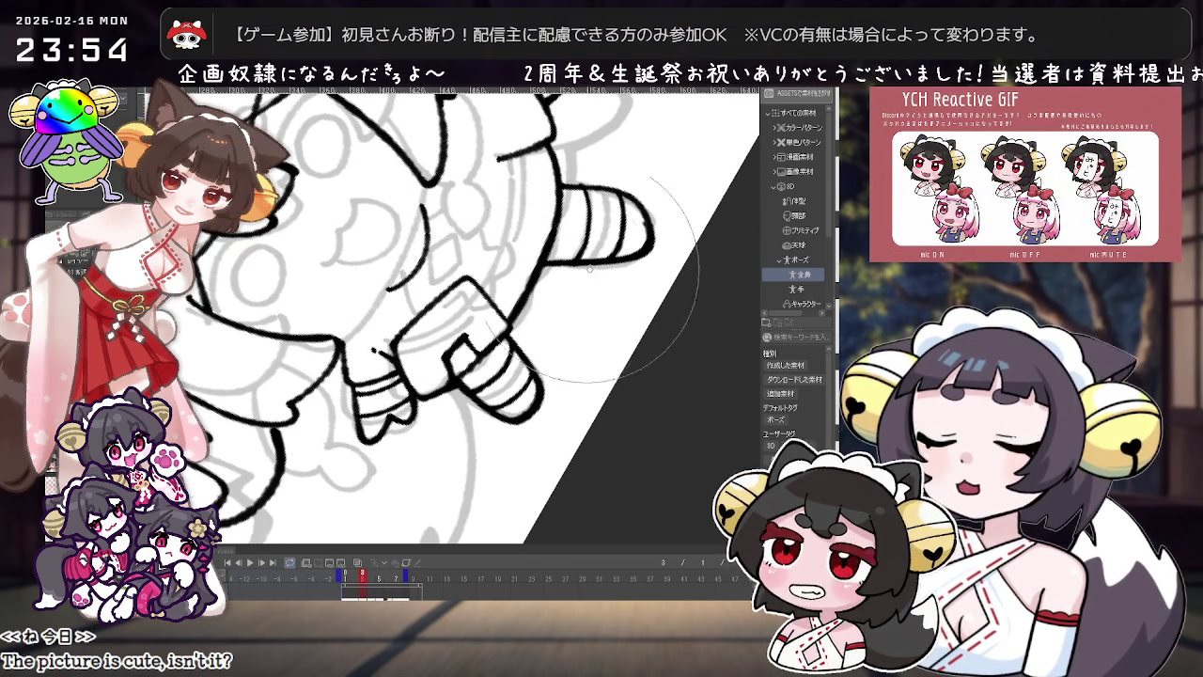
pyautogui.press('^')
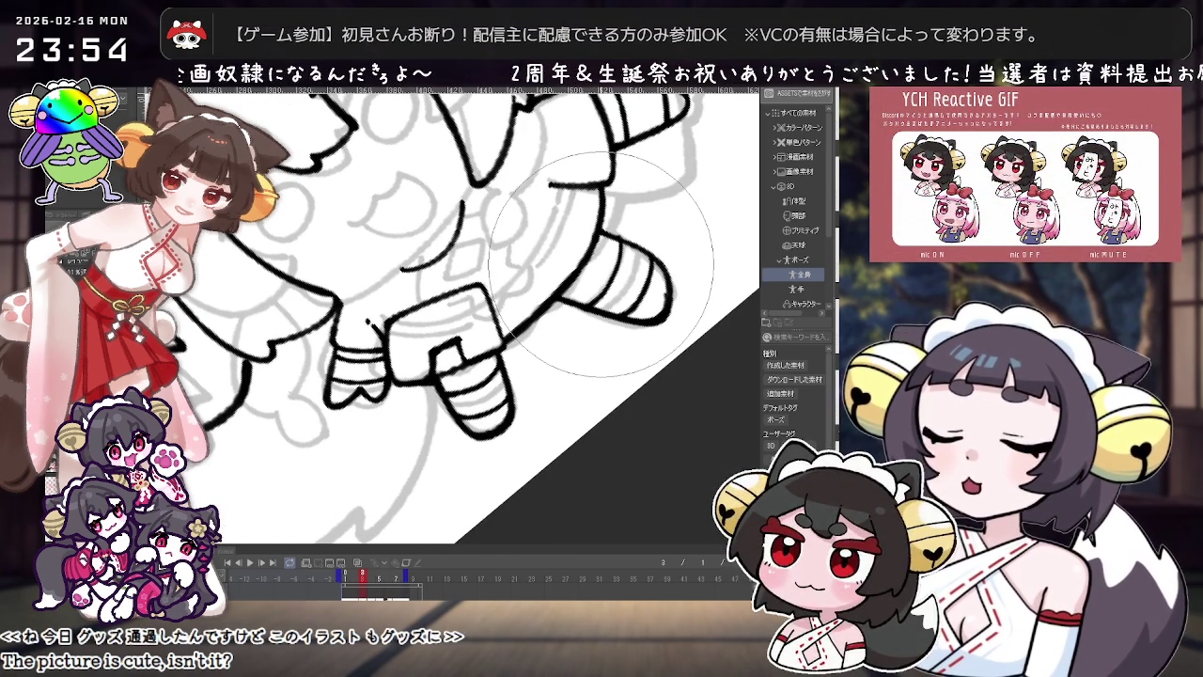
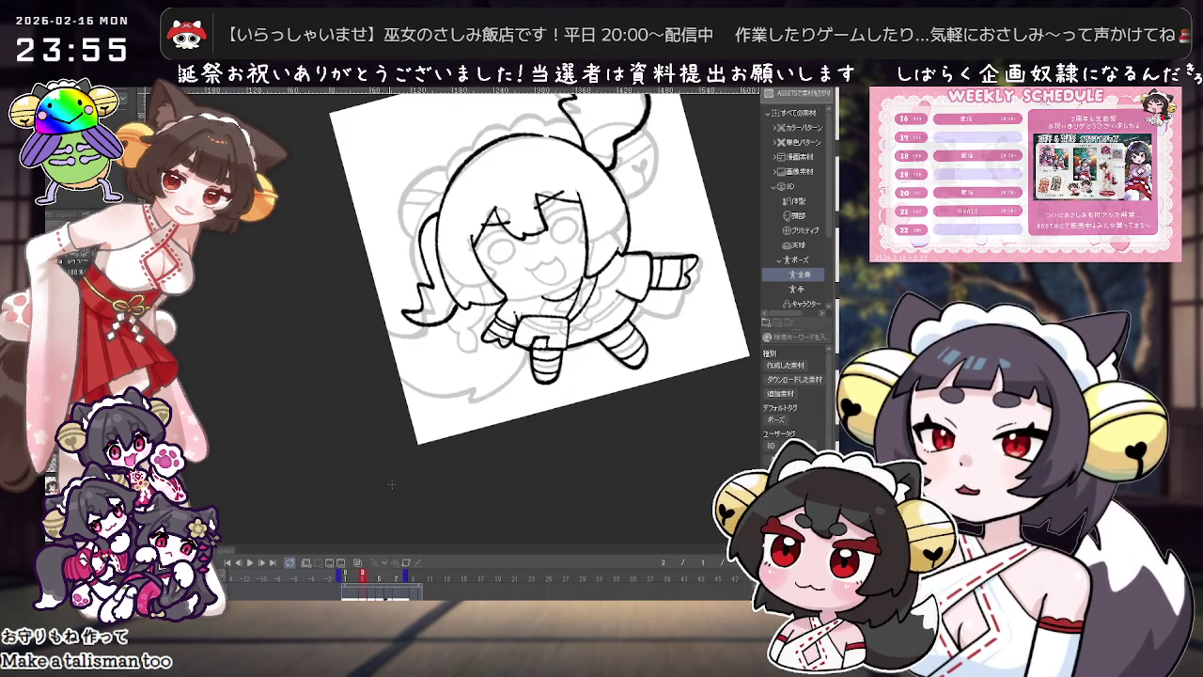
# Step: Draw a cheek line beside the mouth and ink round glasses over the girl's eyes
pyautogui.hotkey('ctrl', '+')
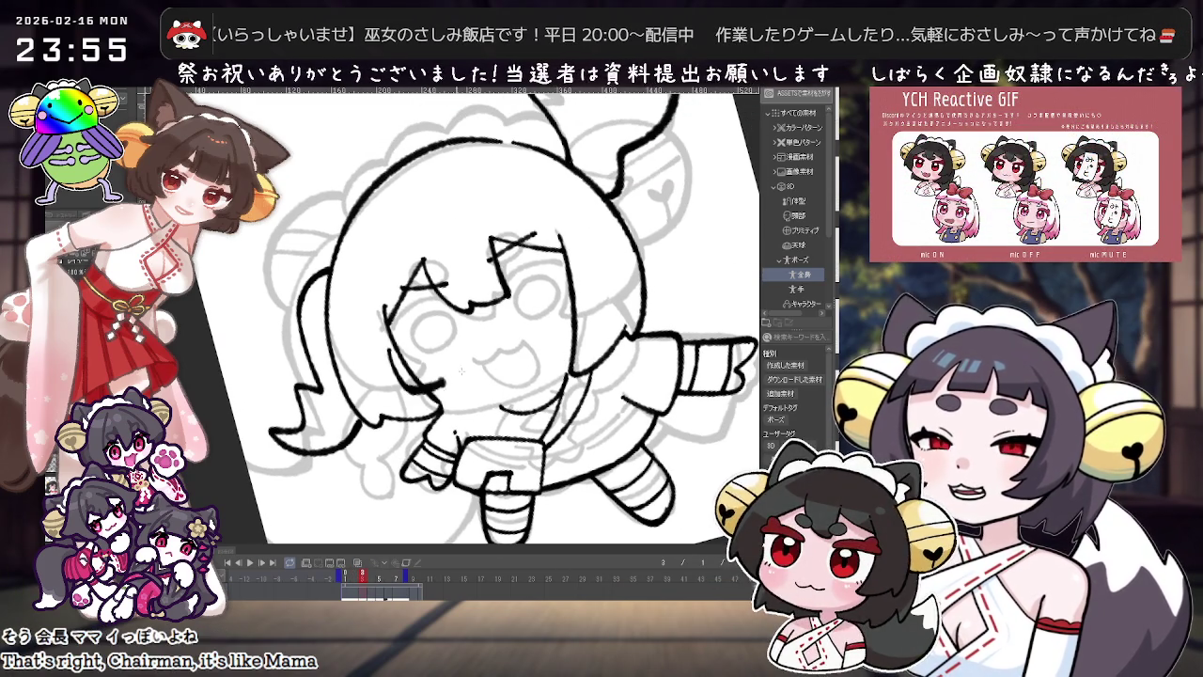
pyautogui.moveTo(414, 382); pyautogui.dragTo(462, 365)
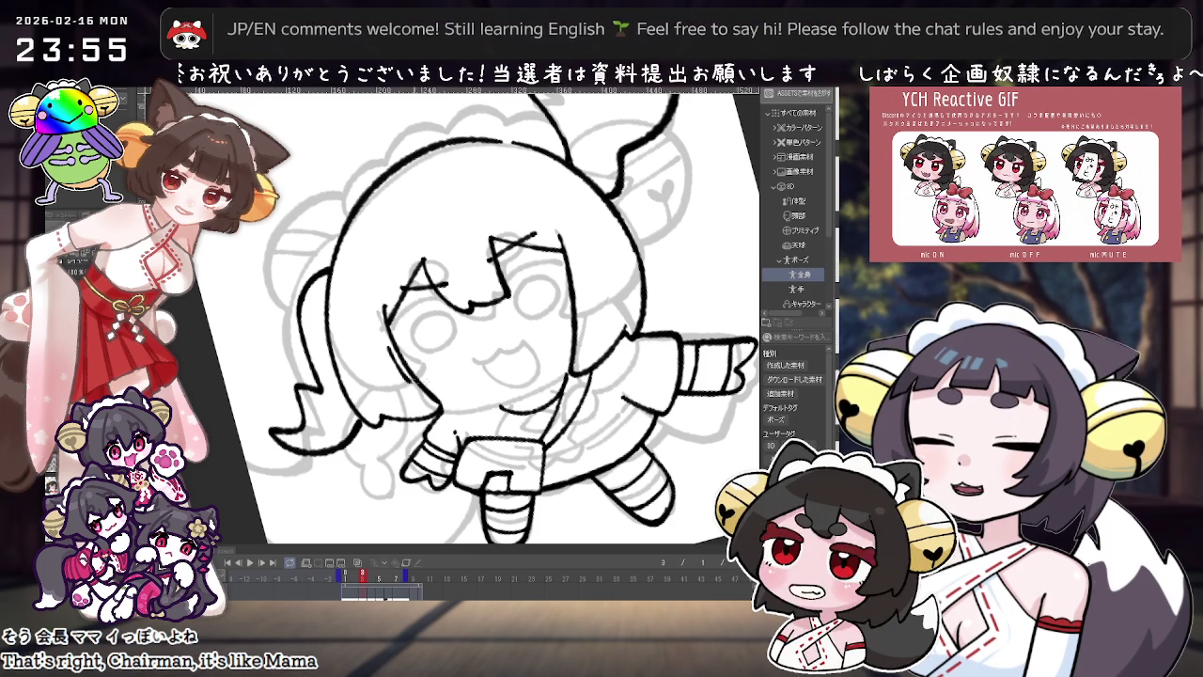
pyautogui.hotkey('ctrl', 'z')
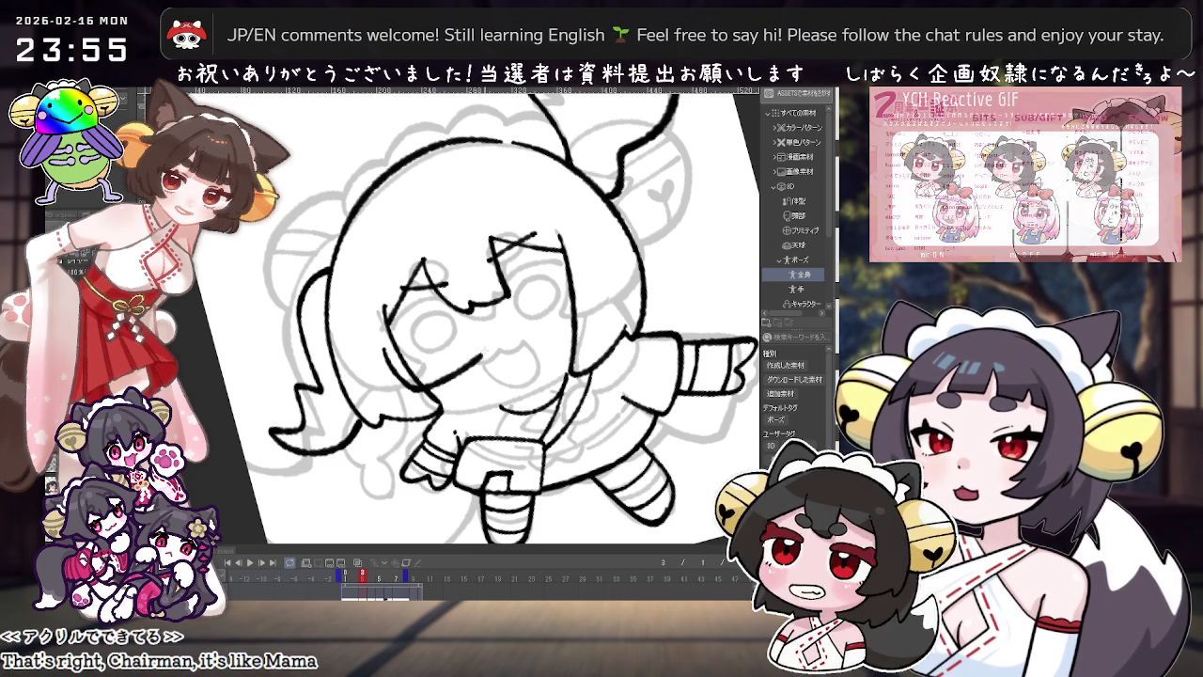
pyautogui.moveTo(457, 372); pyautogui.dragTo(482, 318)
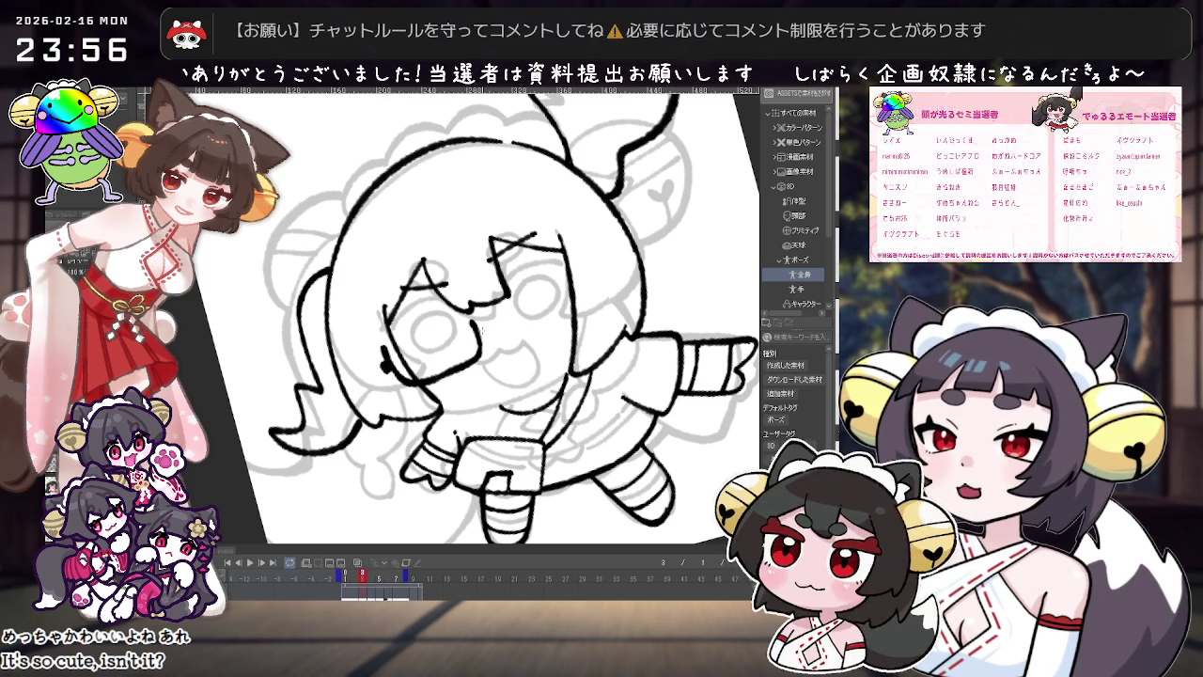
pyautogui.moveTo(355, 578); pyautogui.dragTo(362, 576)
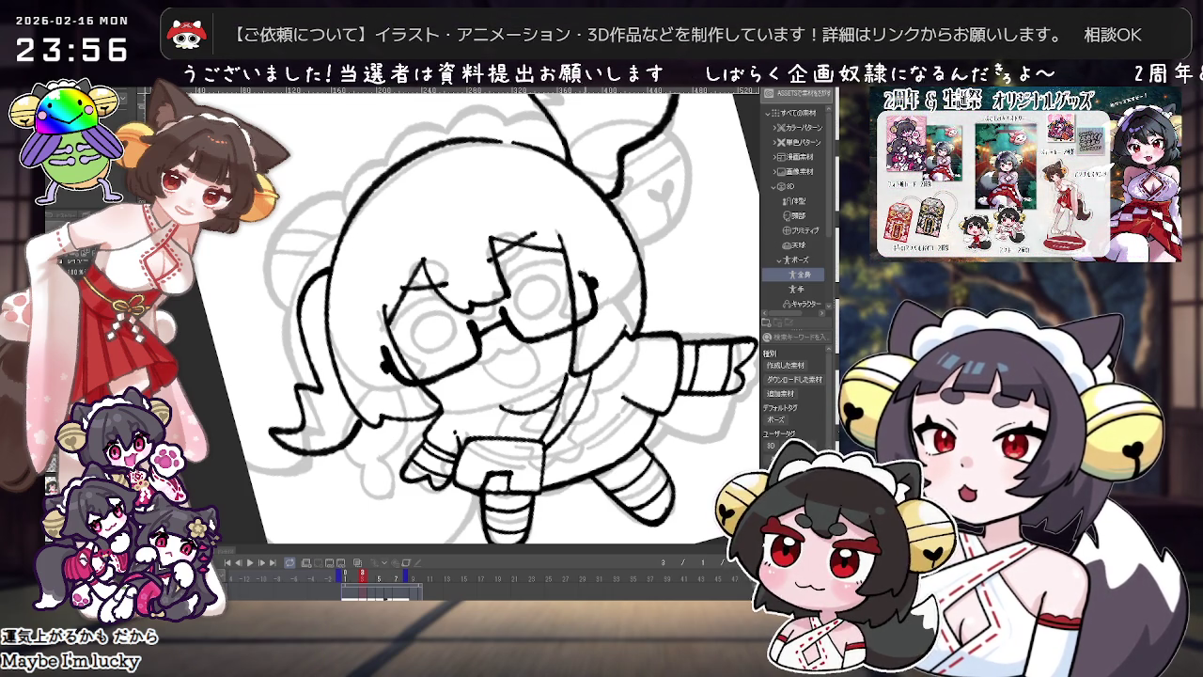
# Step: Preview the neighbouring animation frames to compare the new glasses drawing
pyautogui.scroll(2, 479, 301)
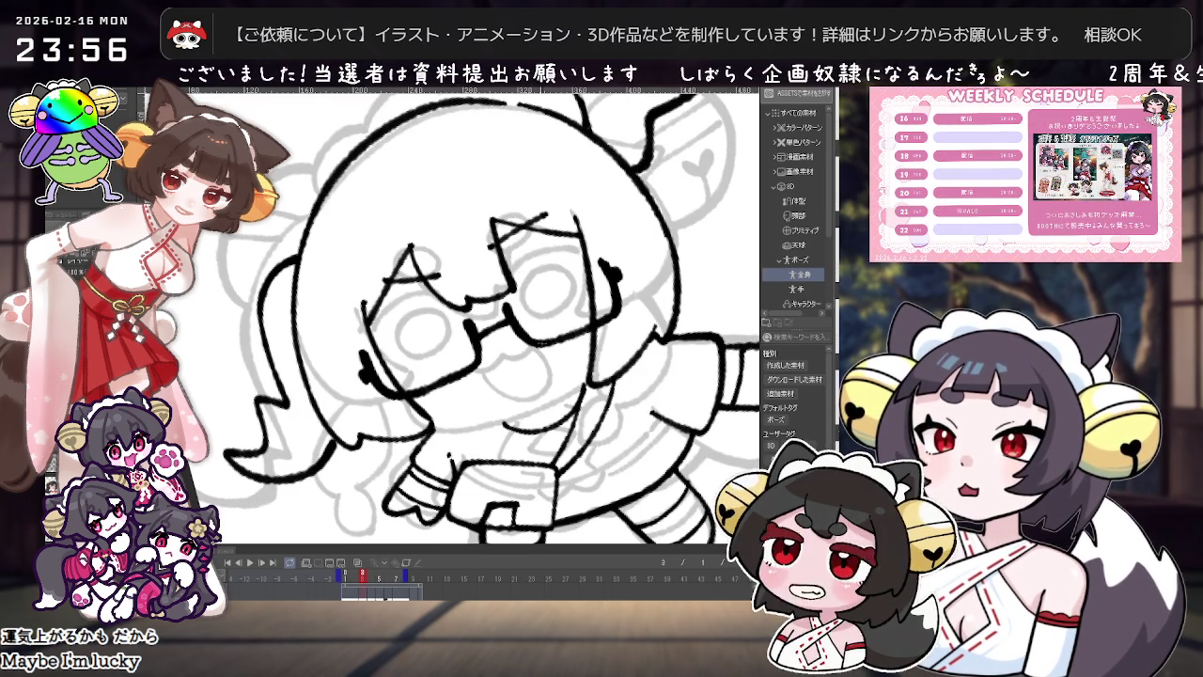
pyautogui.scroll(-2, 577, 274)
pyautogui.scroll(3, 577, 274)
pyautogui.scroll(-3, 577, 274)
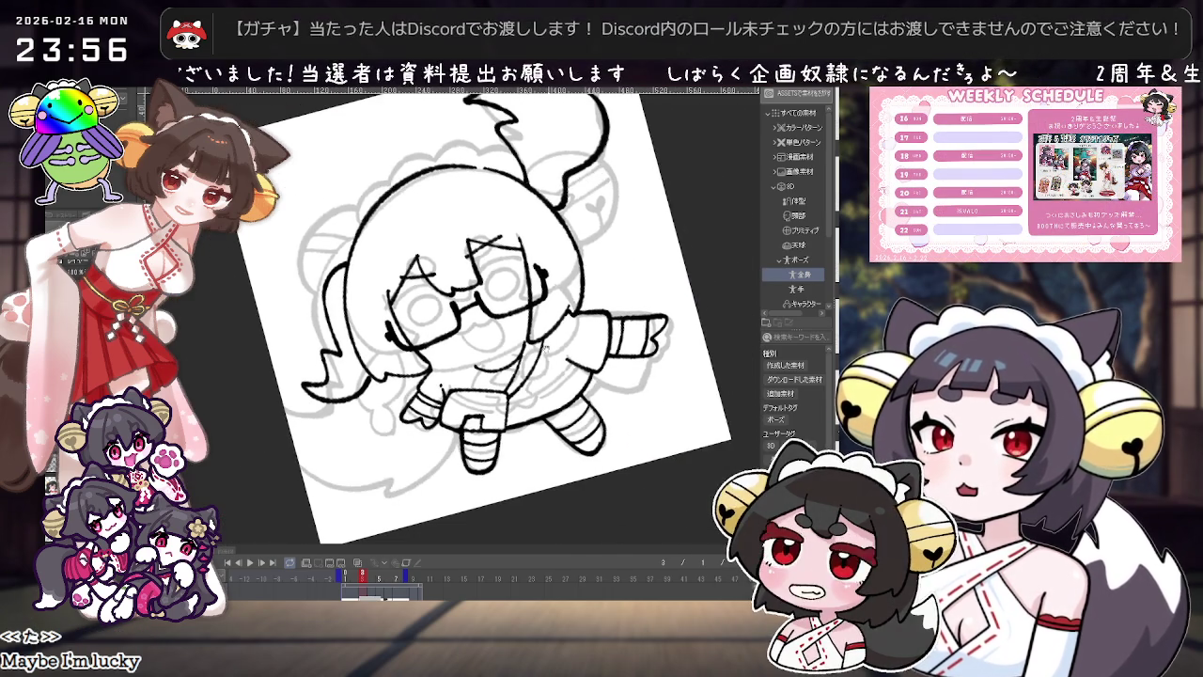
pyautogui.scroll(2, 433, 517)
pyautogui.click(371, 577)
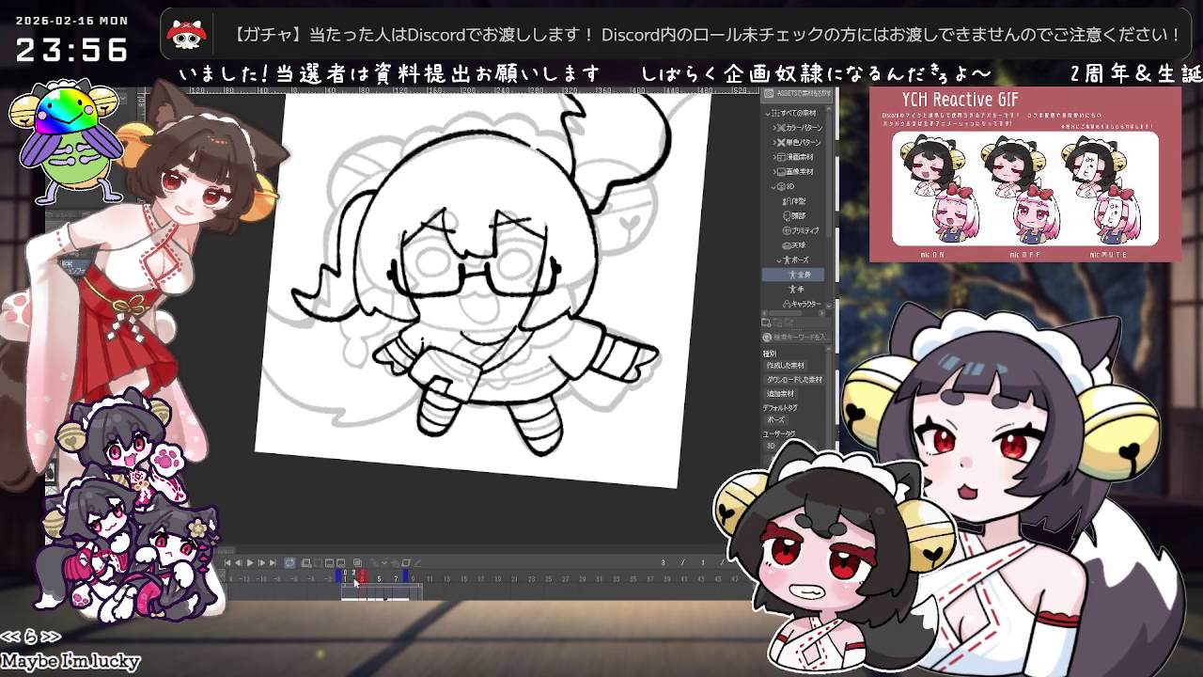
pyautogui.scroll(2, 462, 321)
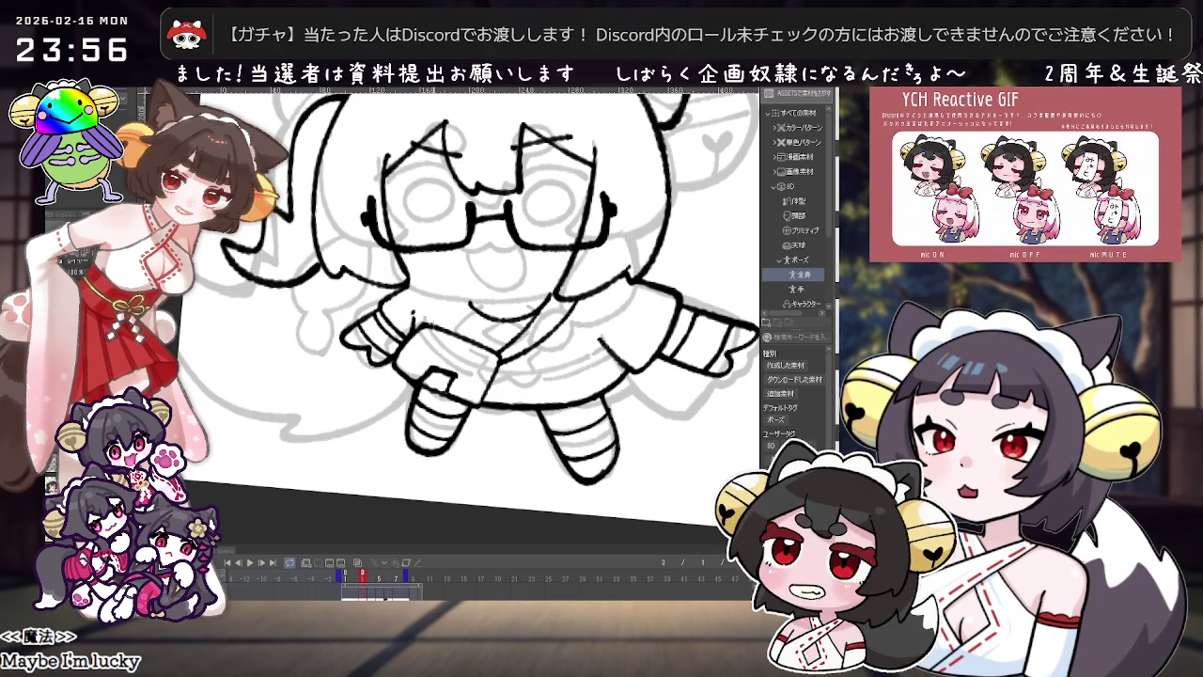
pyautogui.scroll(-1, 463, 310)
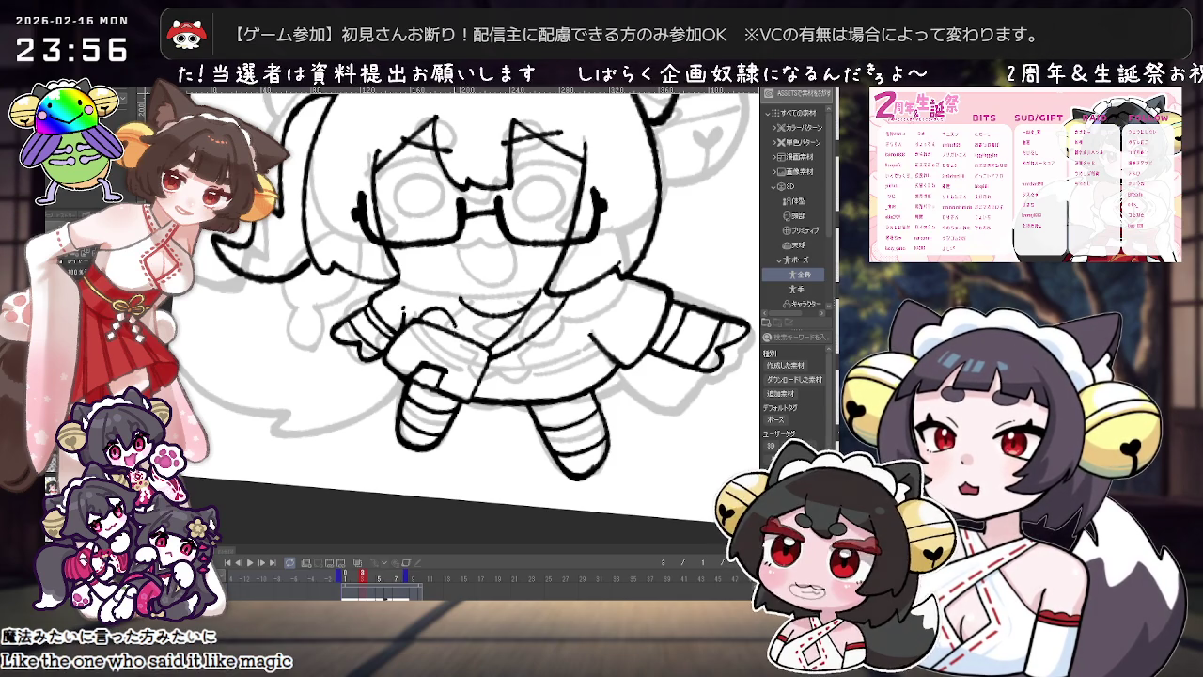
pyautogui.scroll(-1, 489, 301)
pyautogui.scroll(1, 470, 301)
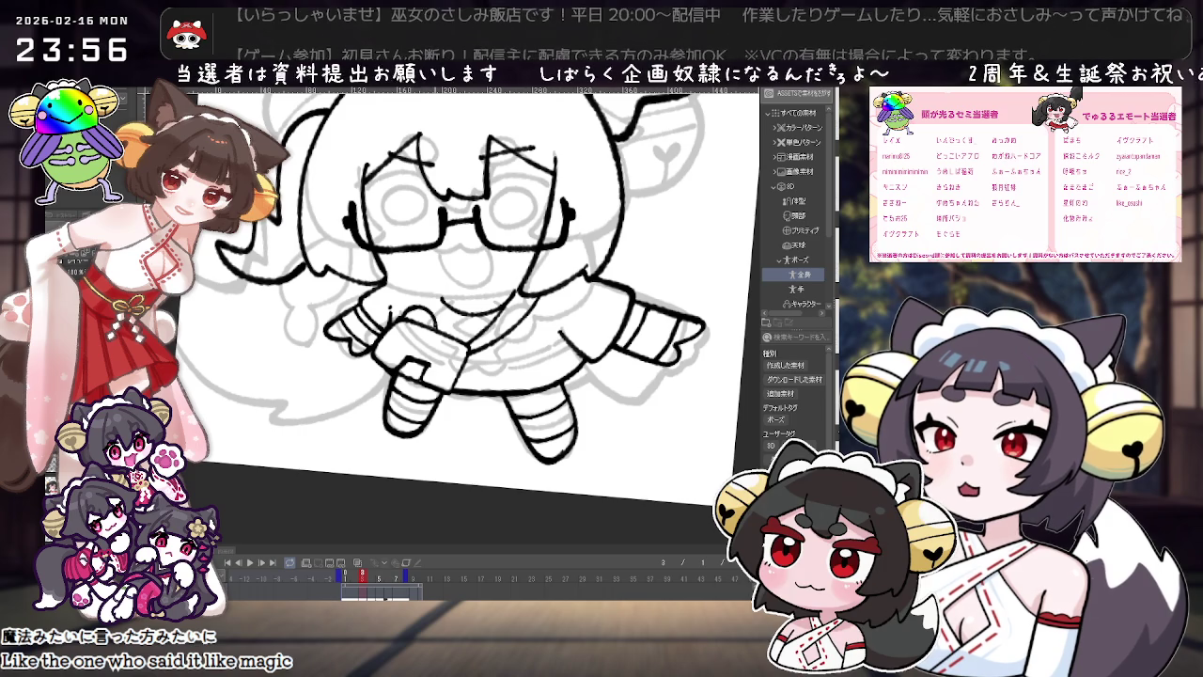
pyautogui.scroll(-1, 376, 282)
pyautogui.scroll(1, 438, 499)
pyautogui.click(353, 581)
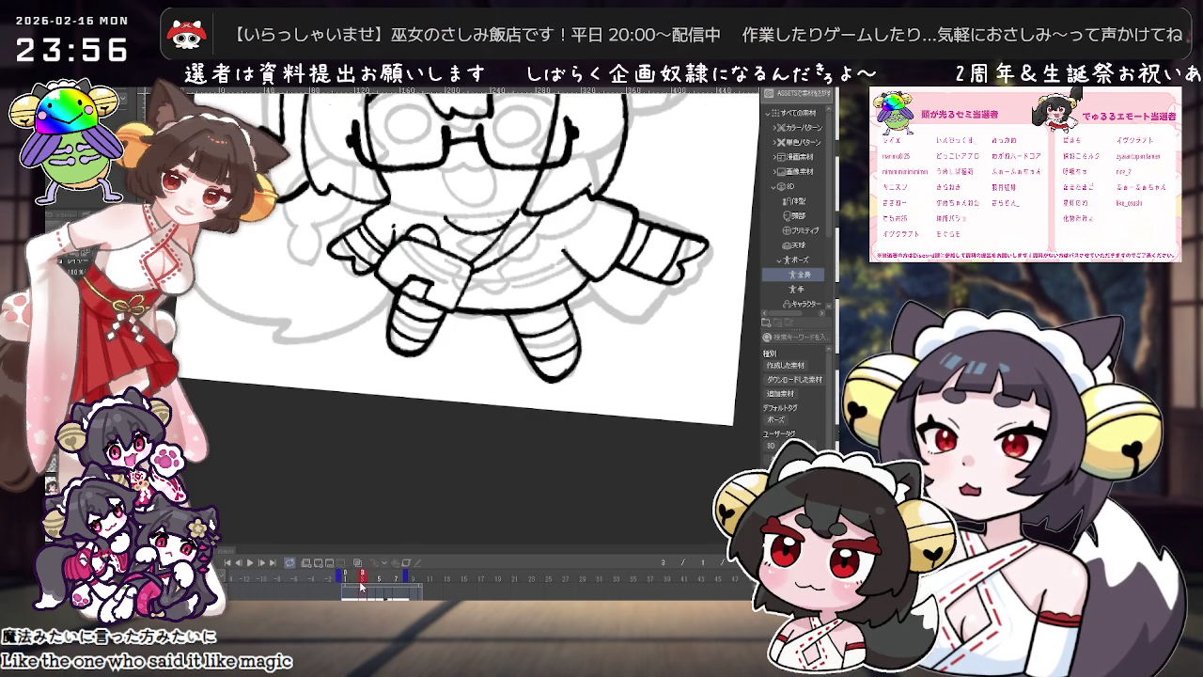
# Step: Flip between frames 2 and 3 for comparison, then undo the last ponytail strokes
pyautogui.moveTo(353, 583)
pyautogui.mouseDown()
pyautogui.moveTo(393, 576)
pyautogui.moveTo(364, 585)
pyautogui.mouseUp()
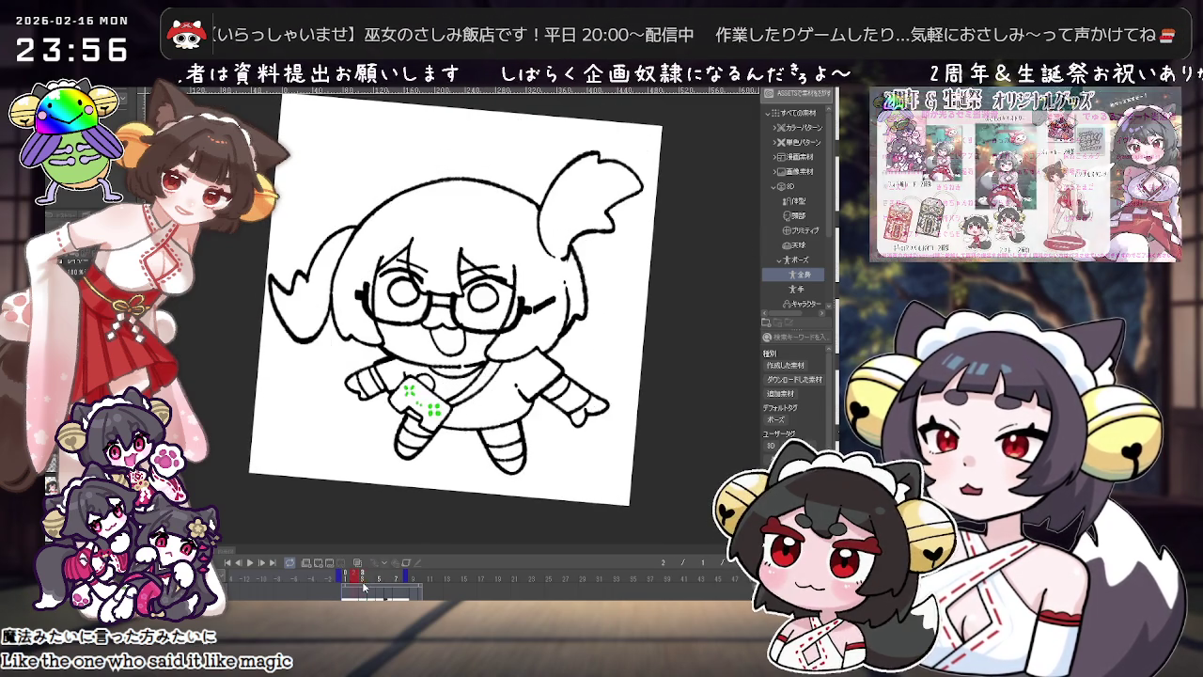
pyautogui.click(354, 580)
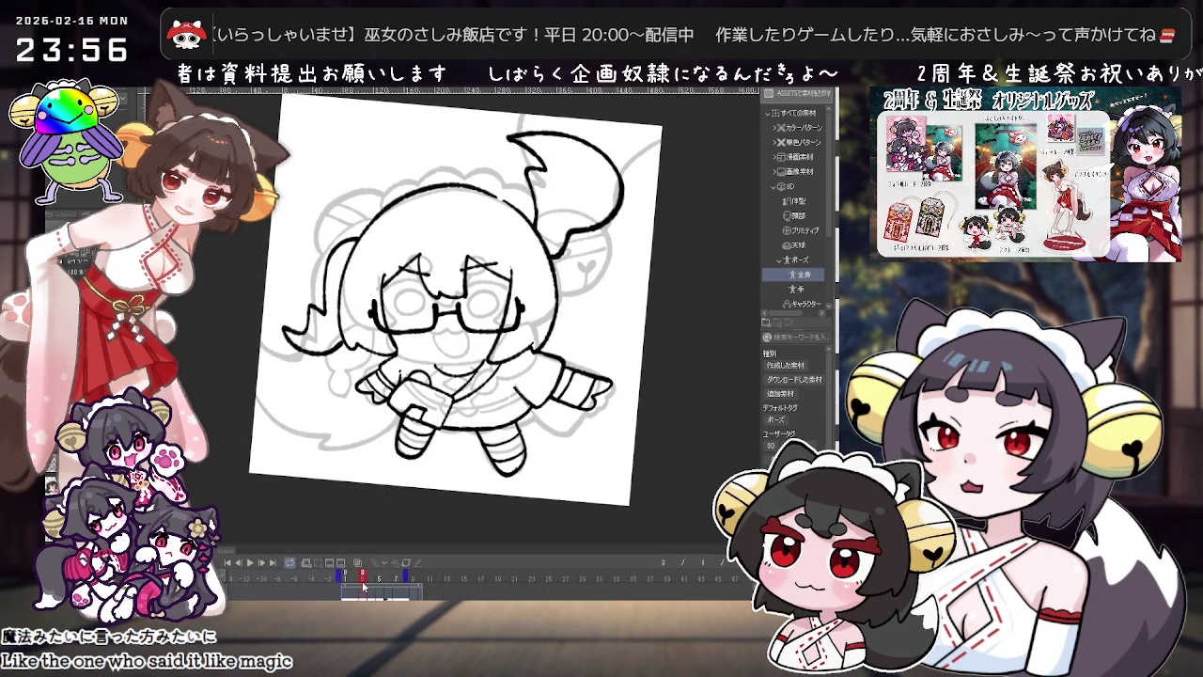
pyautogui.moveTo(361, 586); pyautogui.dragTo(354, 580)
pyautogui.click(365, 585)
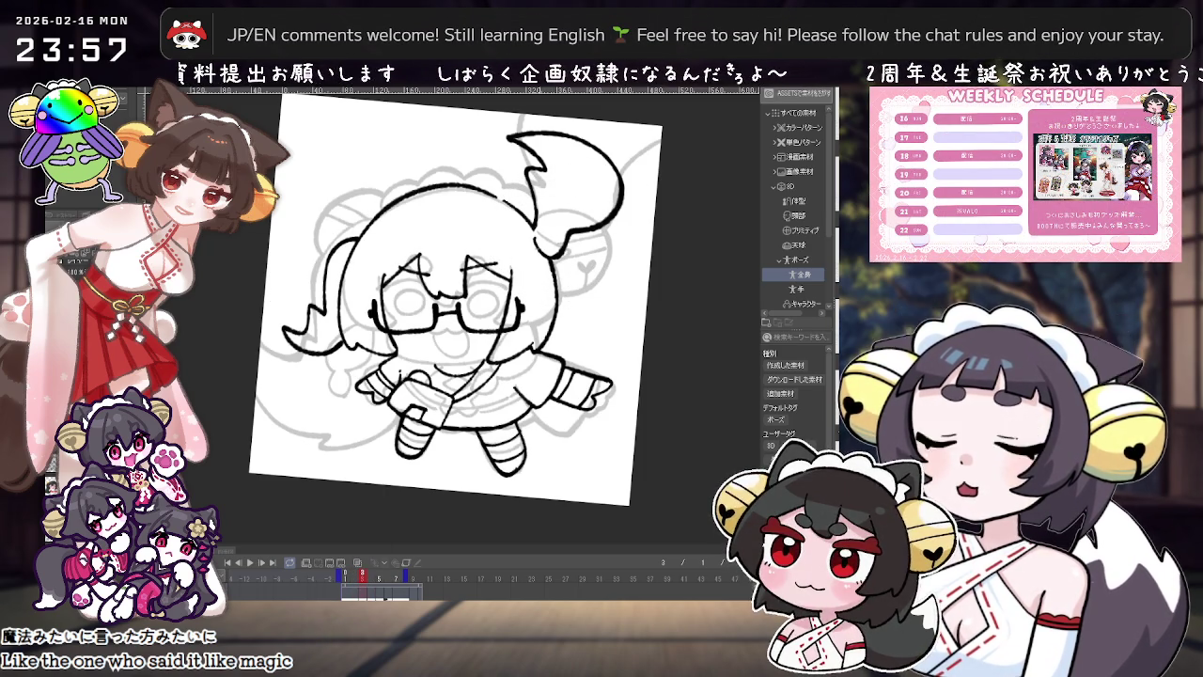
pyautogui.click(350, 579)
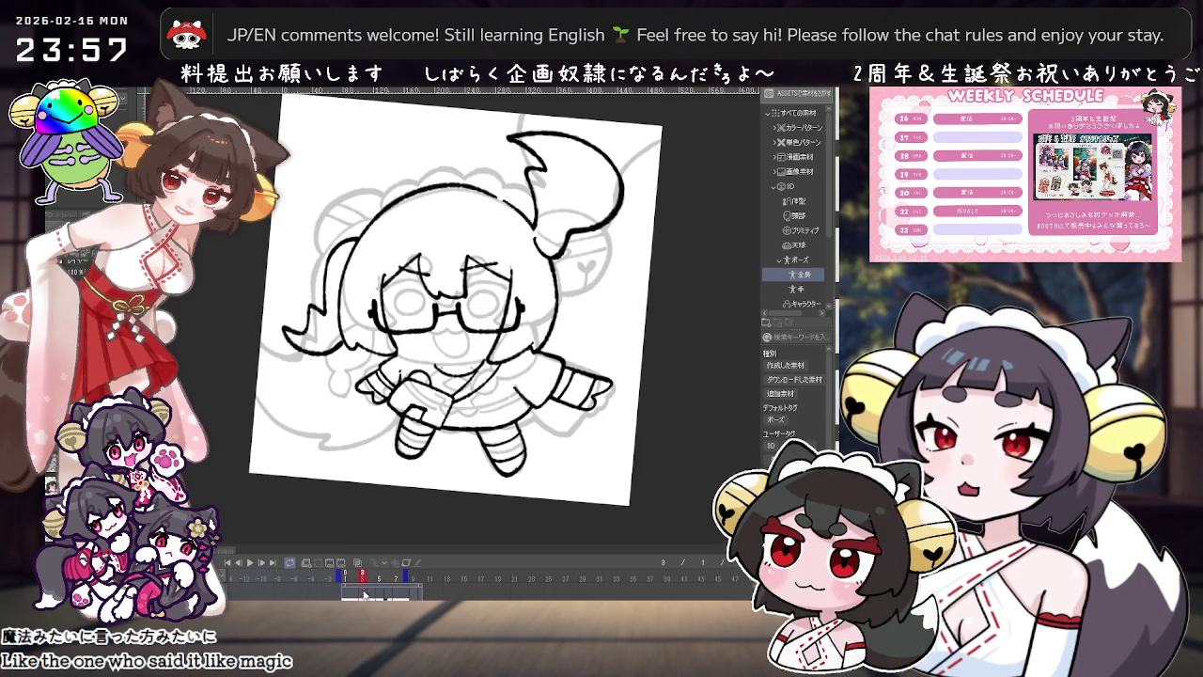
pyautogui.click(349, 579)
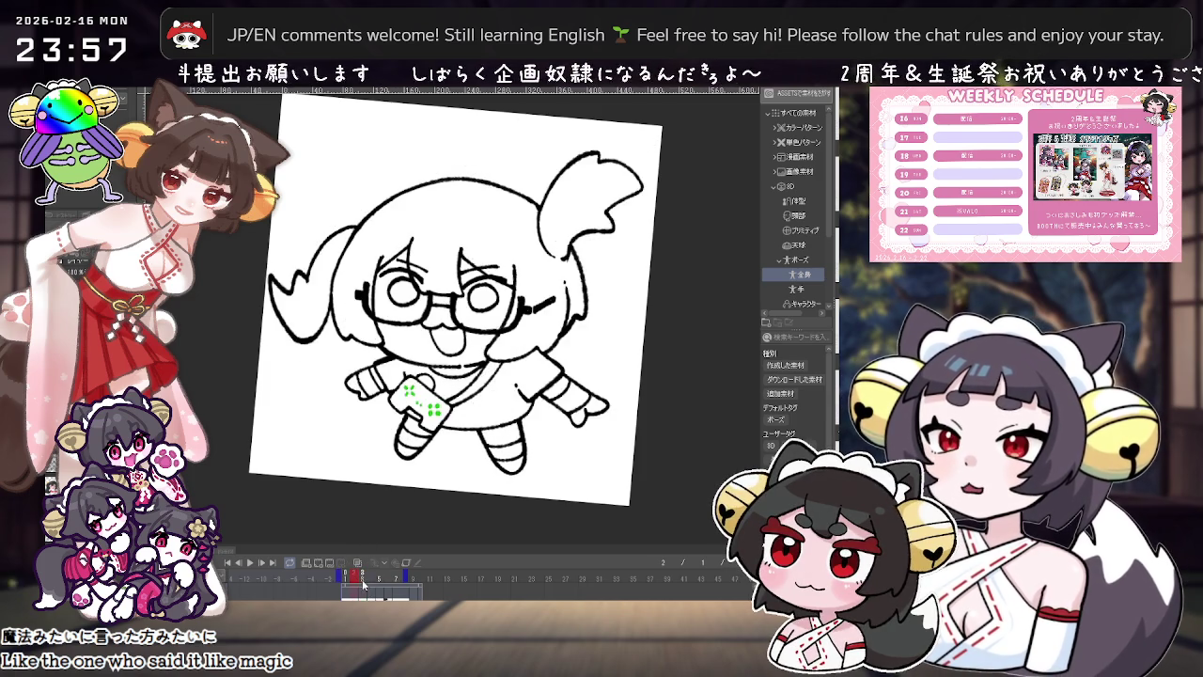
pyautogui.hotkey('ctrl', 'z')
# Step: Redraw the hair curve on the left of the head and check the neighbouring frame
pyautogui.moveTo(336, 243)
pyautogui.mouseDown()
pyautogui.moveTo(313, 354)
pyautogui.moveTo(359, 369)
pyautogui.mouseUp()
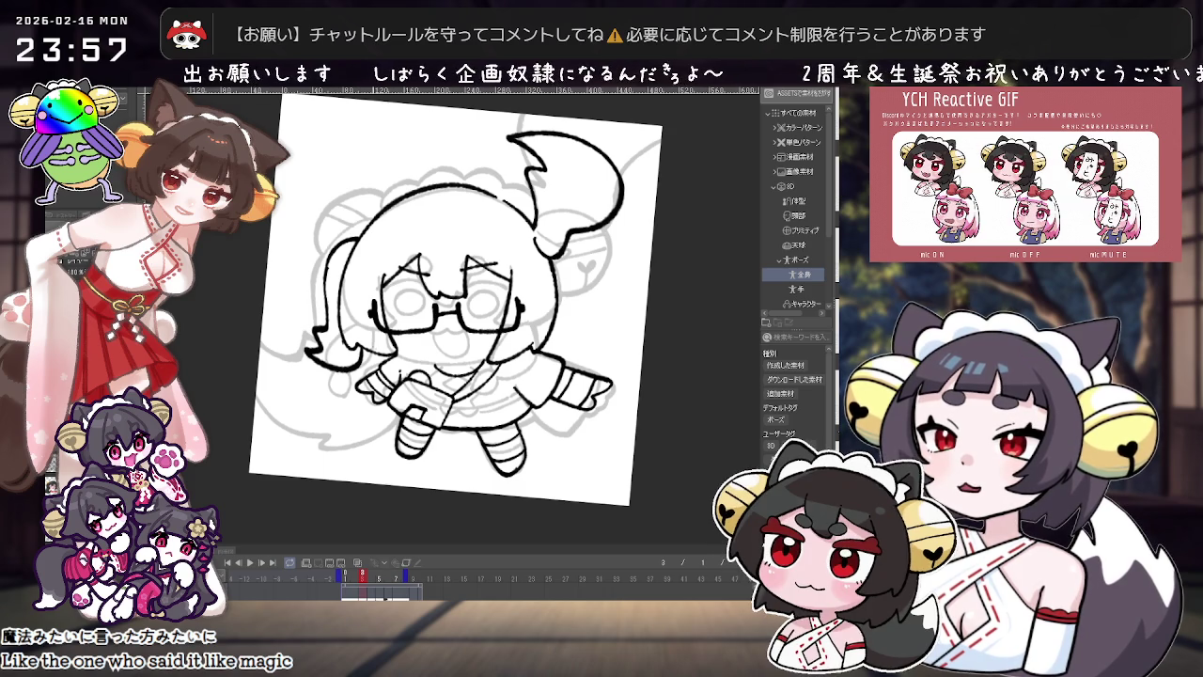
pyautogui.hotkey('ctrl', '-')
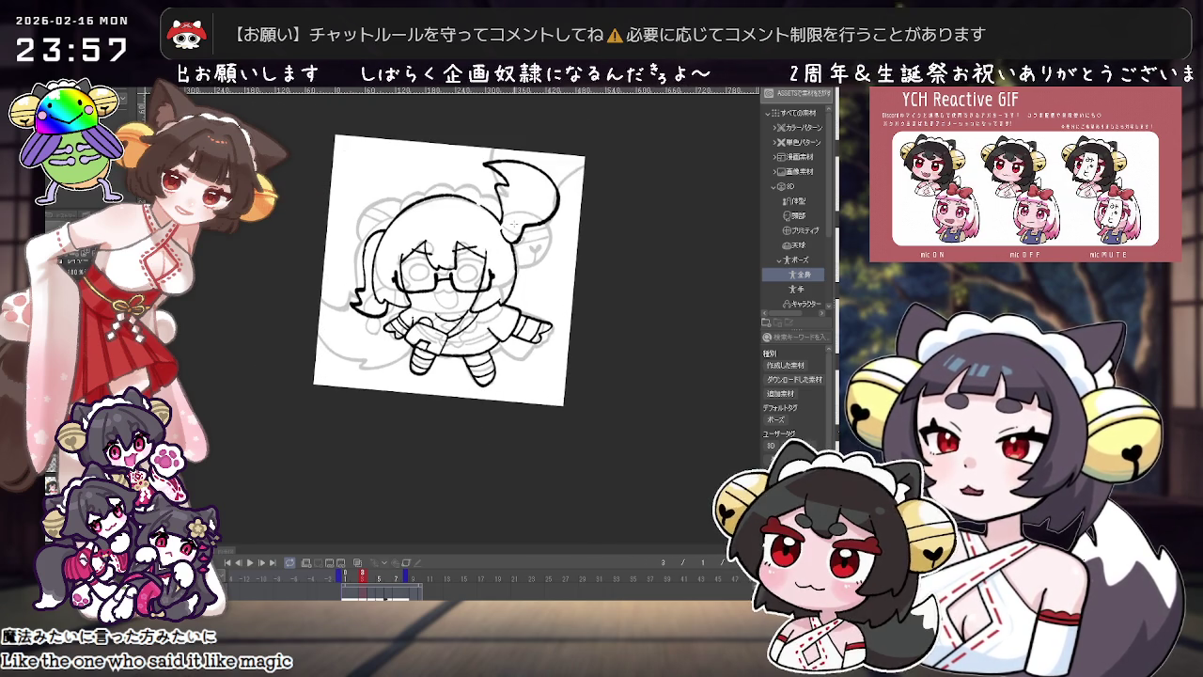
pyautogui.moveTo(355, 581); pyautogui.dragTo(347, 592)
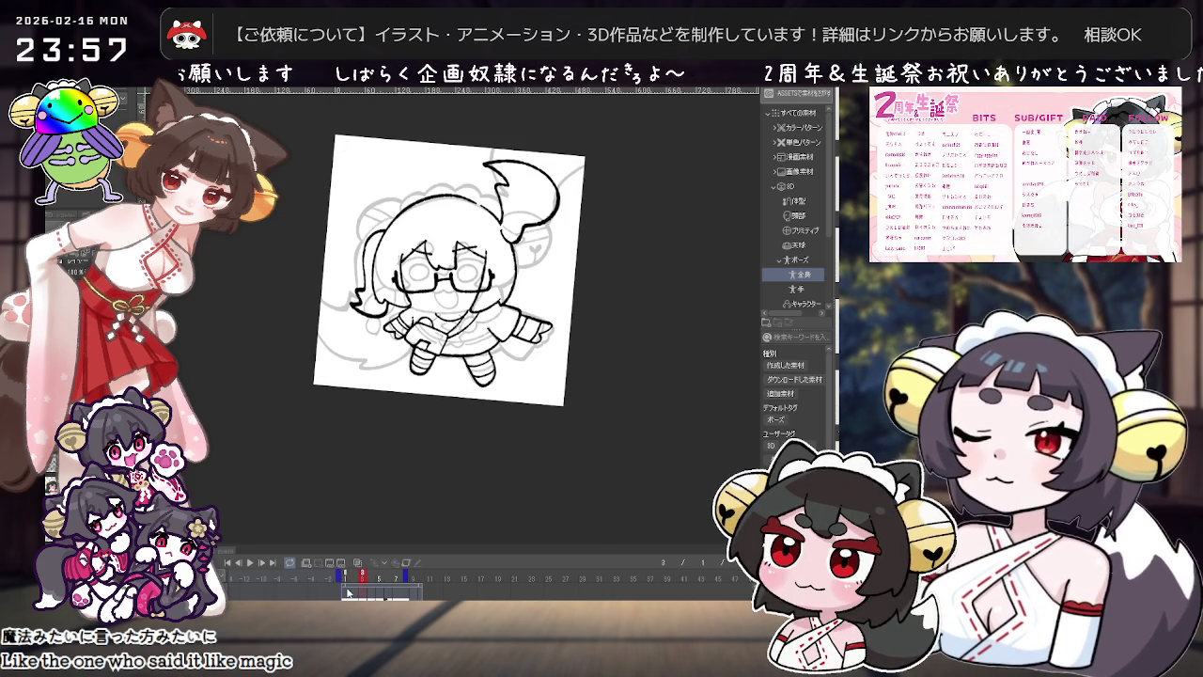
pyautogui.hotkey('ctrl', '+')
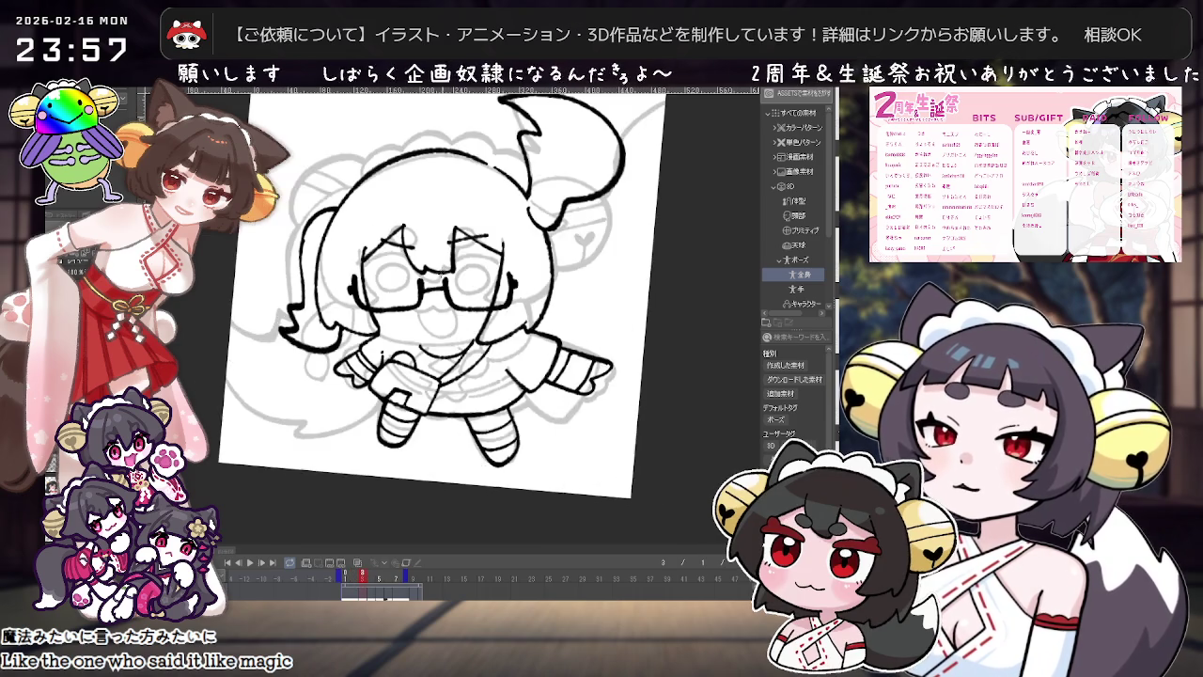
pyautogui.hotkey('ctrl', '+')
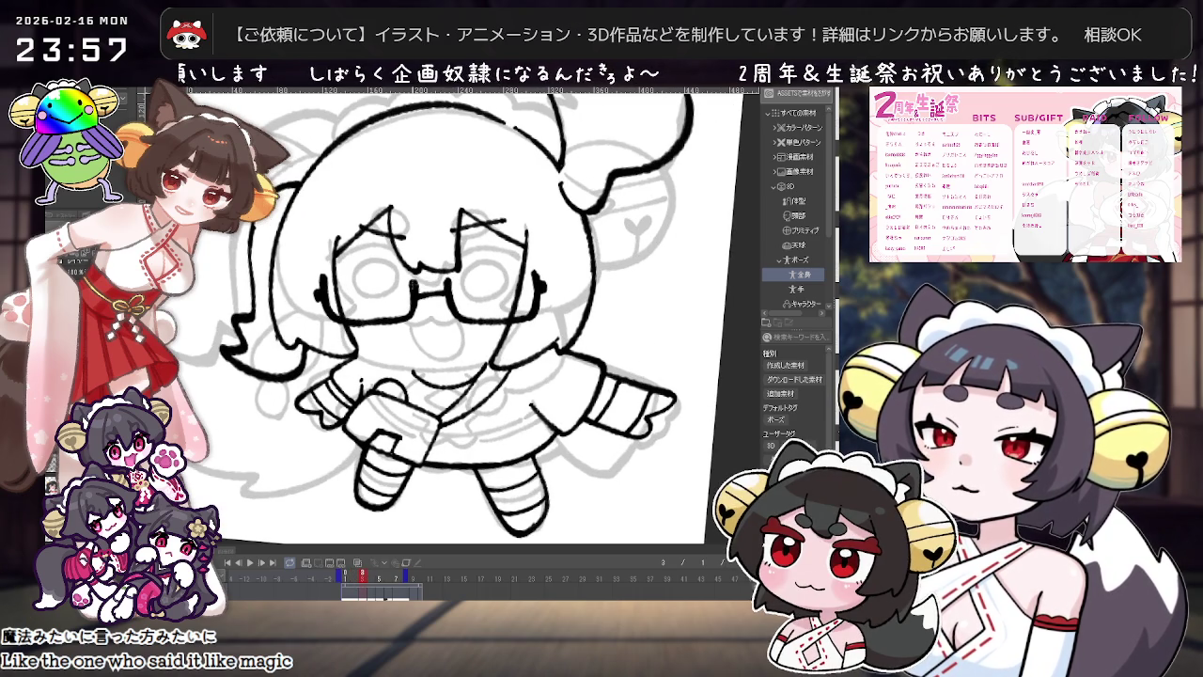
# Step: Rotate, zoom and pan the canvas view to focus on the character's head
pyautogui.press('-')
pyautogui.press('-')
pyautogui.press('-')
pyautogui.press('-')
pyautogui.press('-')
pyautogui.press('-')
pyautogui.press('-')
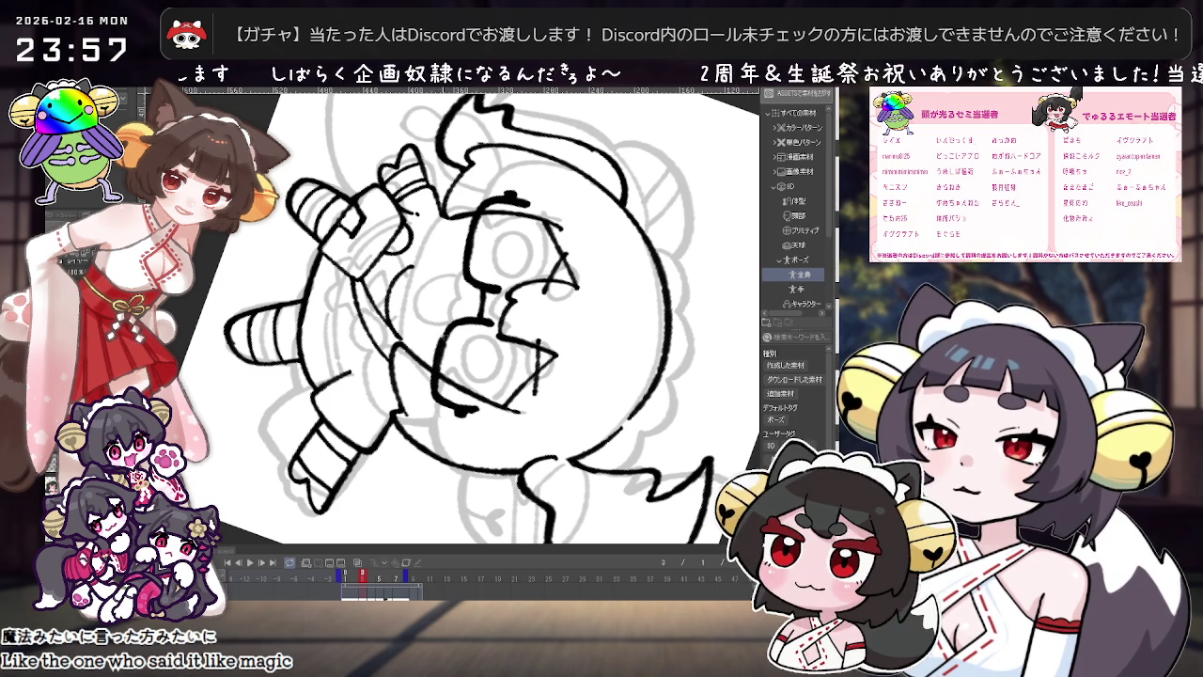
pyautogui.press('-')
pyautogui.press('-')
pyautogui.press('-')
pyautogui.press('-')
pyautogui.press('-')
pyautogui.press('-')
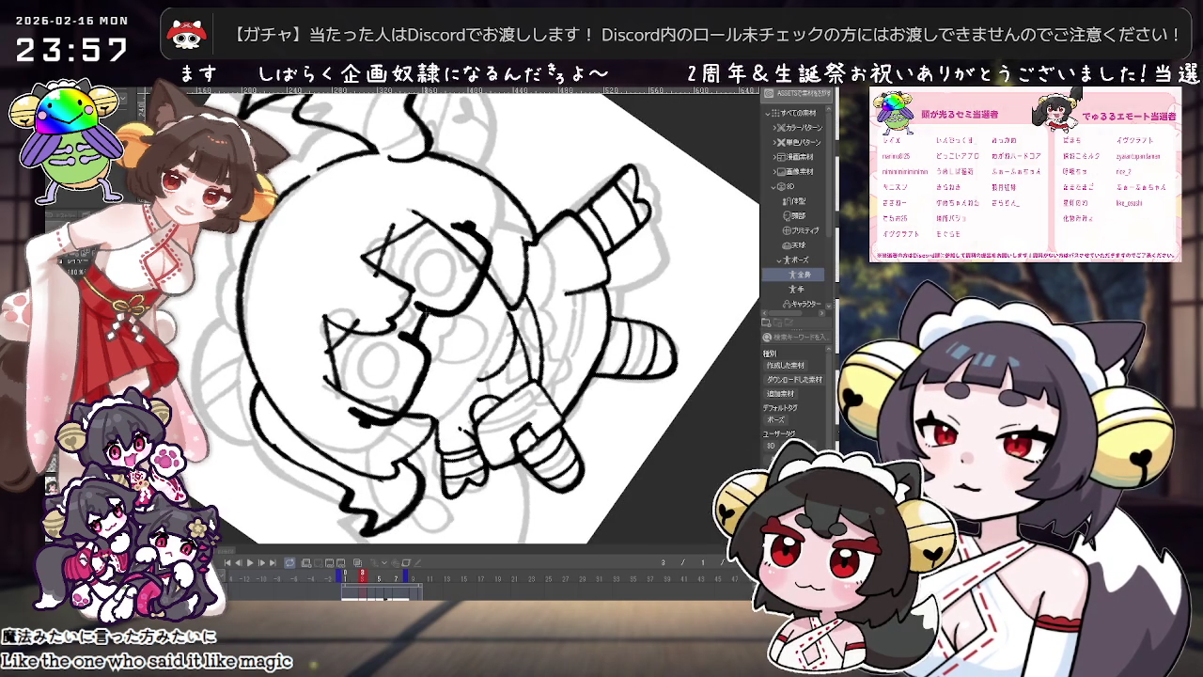
pyautogui.press('^')
pyautogui.press('^')
pyautogui.press('^')
pyautogui.hotkey('ctrl', '-')
pyautogui.hotkey('ctrl', '-')
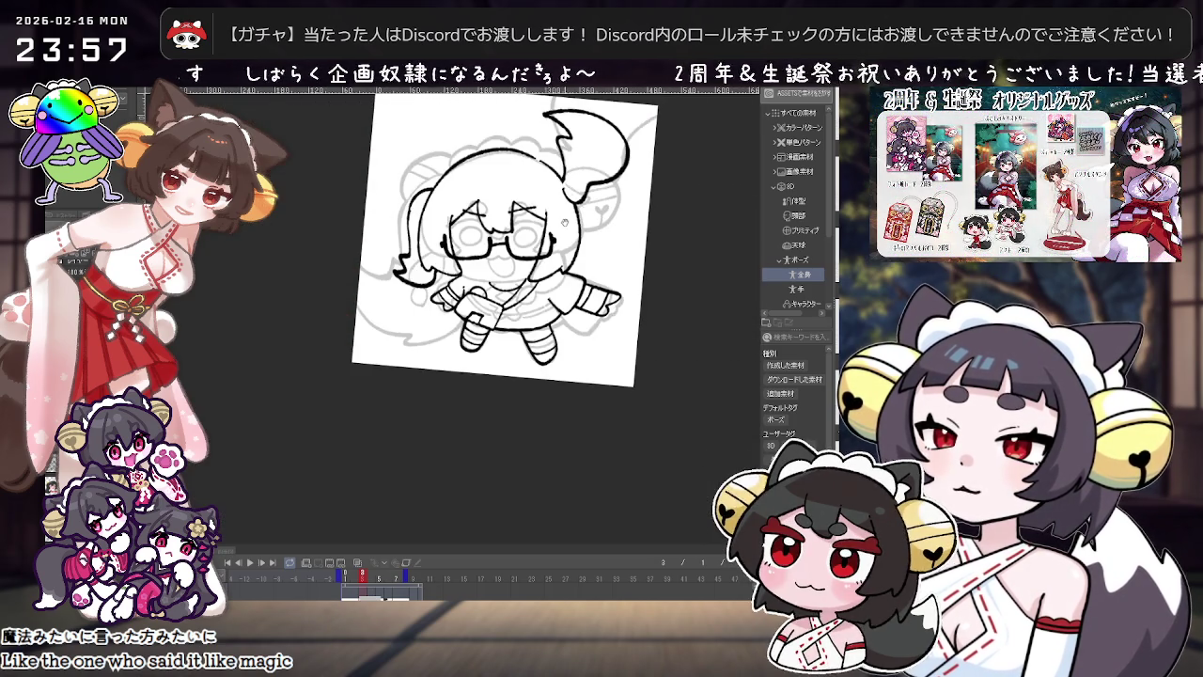
pyautogui.hotkey('ctrl', '+')
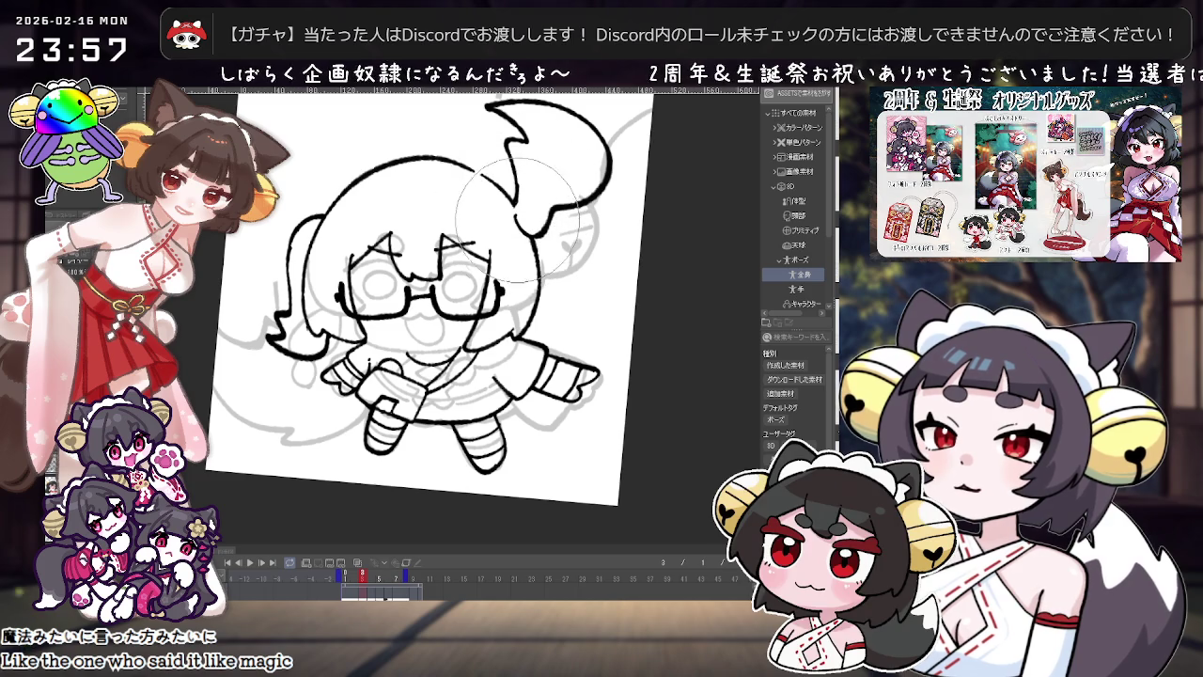
pyautogui.hotkey('ctrl', '-')
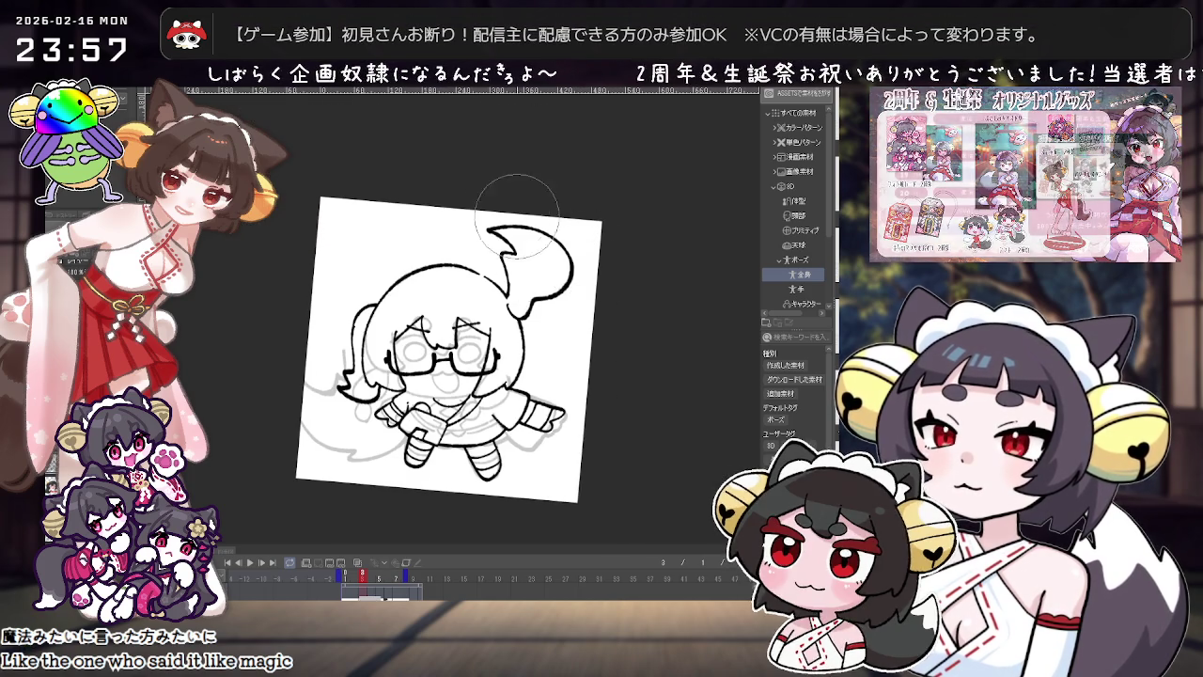
pyautogui.hotkey('ctrl', '+')
pyautogui.moveTo(295, 390); pyautogui.dragTo(399, 202)
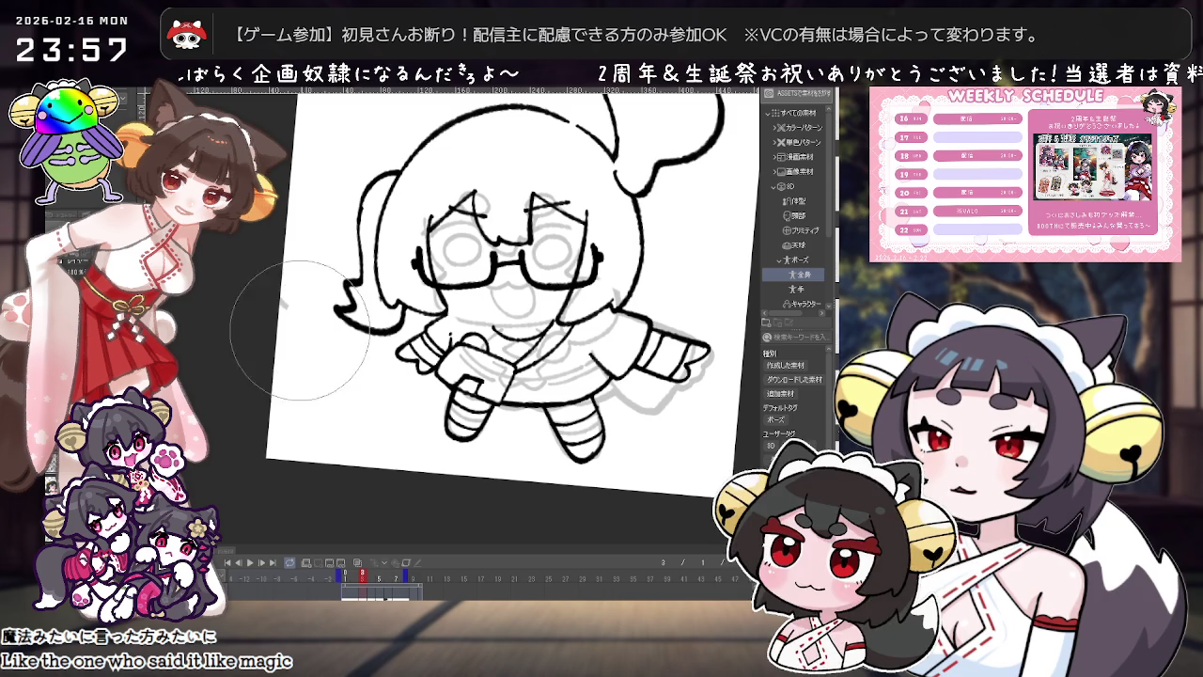
pyautogui.scroll(2, 465, 177)
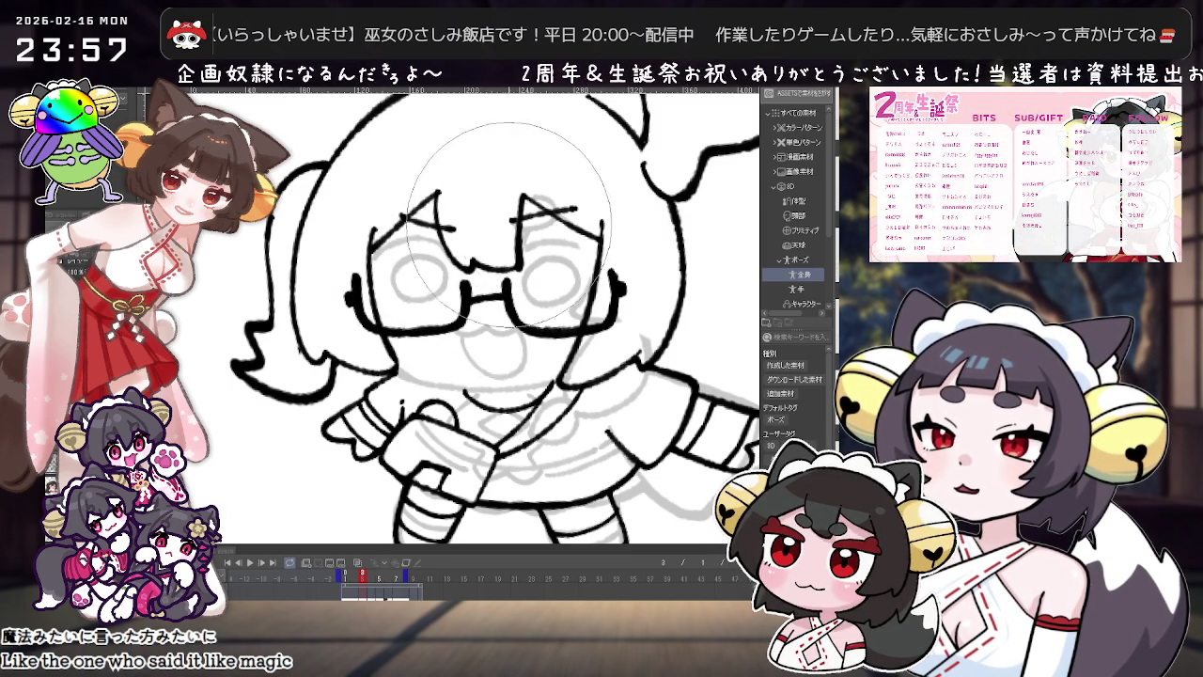
# Step: Move to the next animation drawing and adjust the view to inspect the whole frame
pyautogui.press('Right')
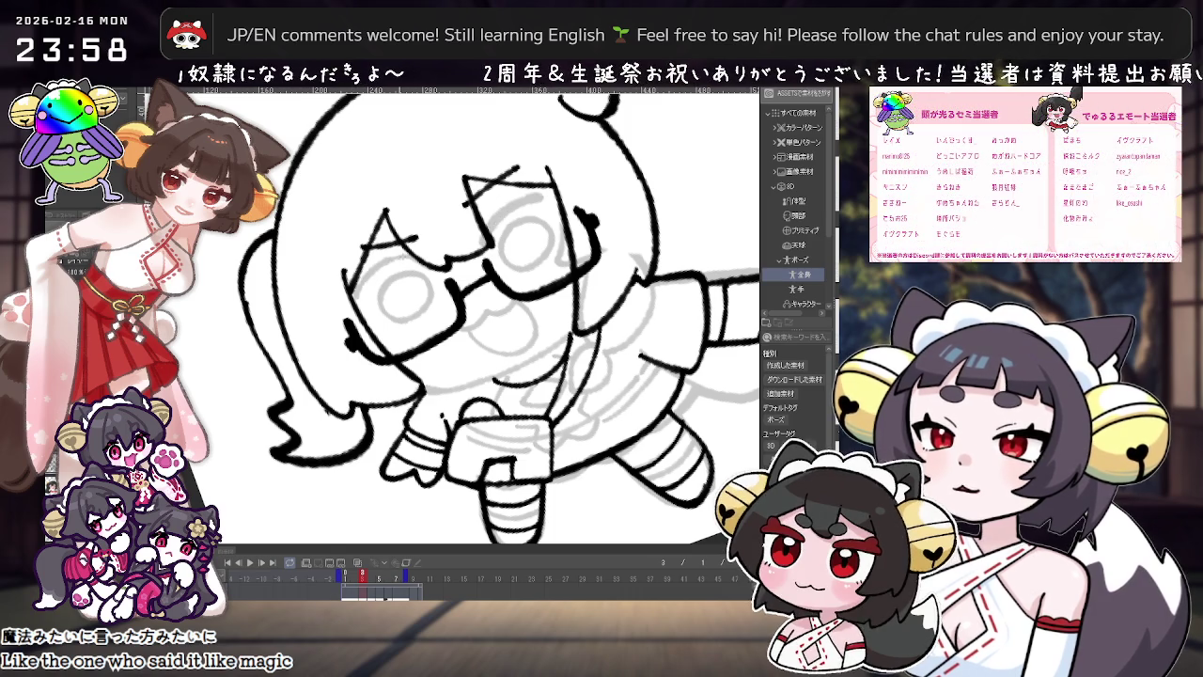
pyautogui.press('-')
pyautogui.hotkey('ctrl', '+')
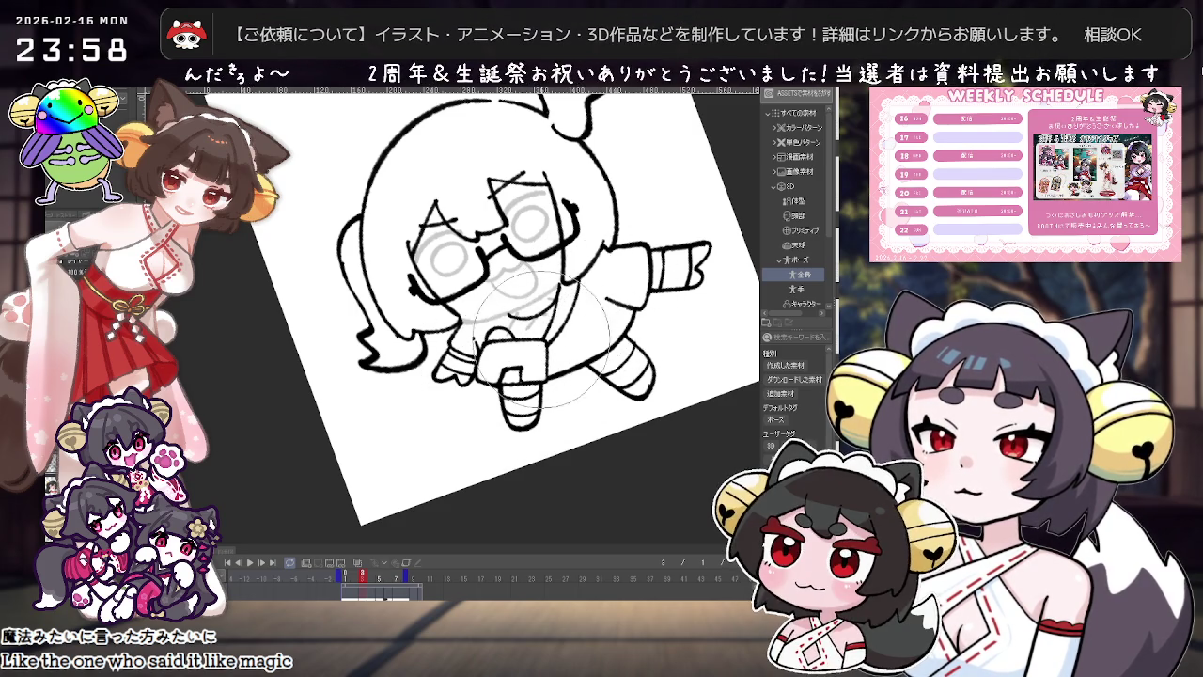
pyautogui.scroll(2, 564, 329)
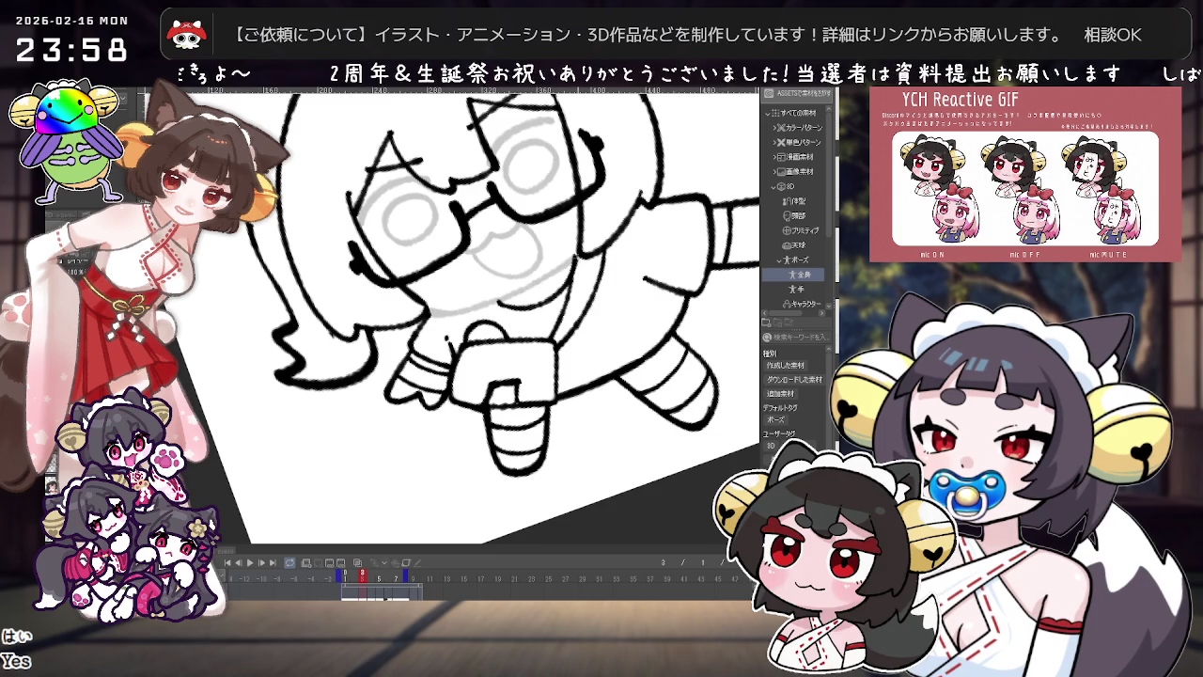
pyautogui.scroll(-1, 564, 329)
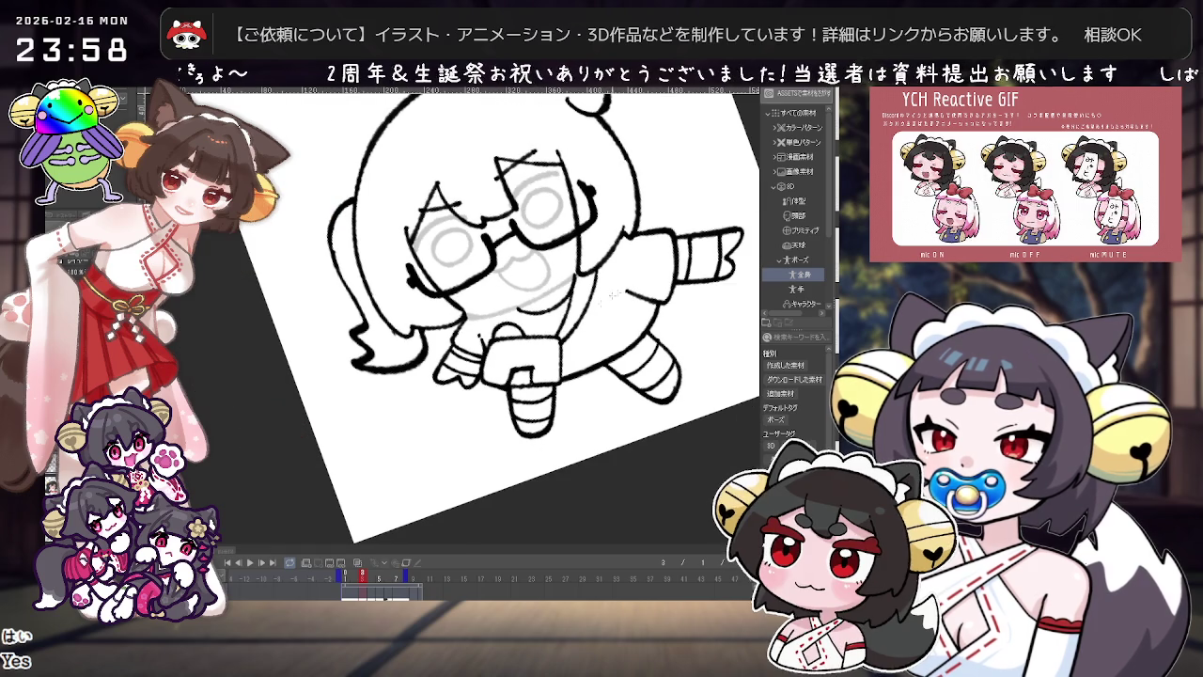
# Step: On frame 3, dot two green buttons onto the girl's controller, then compare with frame 2
pyautogui.moveTo(381, 585); pyautogui.dragTo(353, 584)
pyautogui.scroll(1, 555, 394)
pyautogui.click(362, 575)
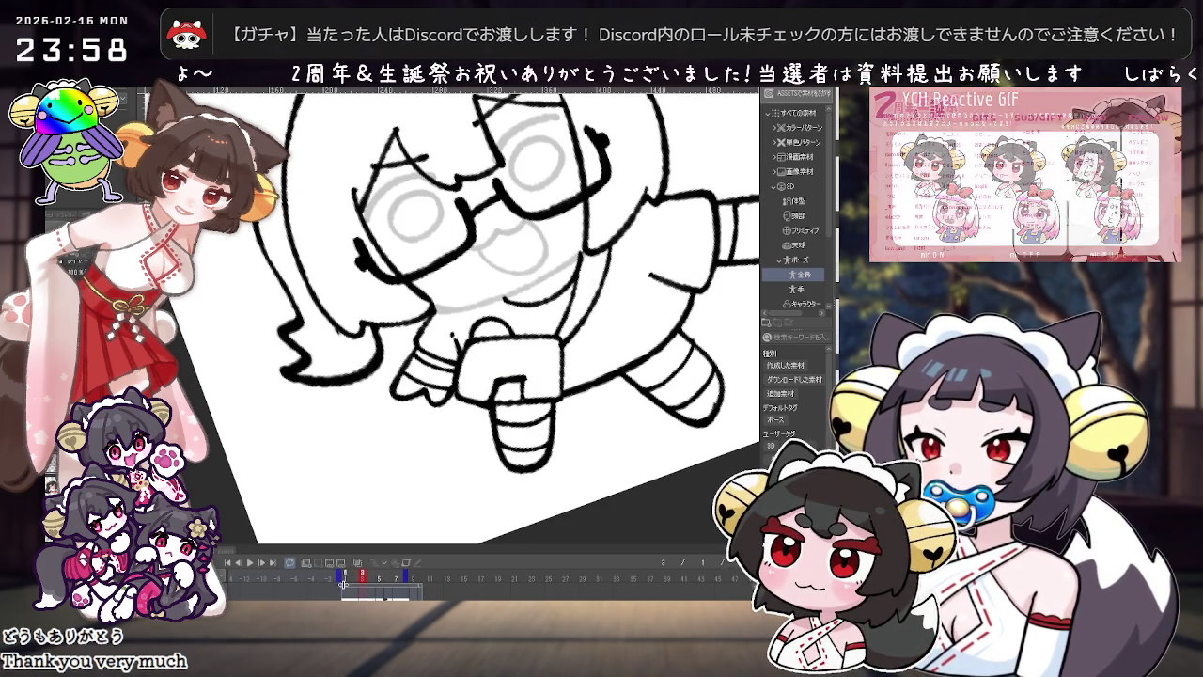
pyautogui.scroll(2, 587, 360)
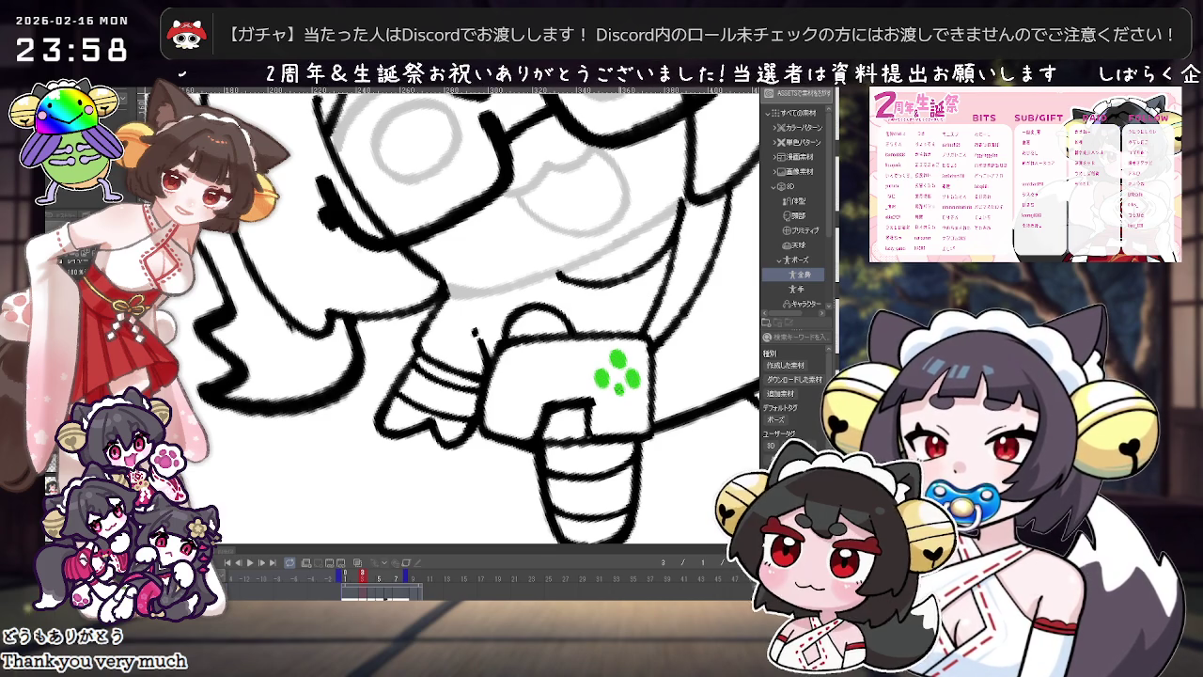
pyautogui.click(509, 372)
pyautogui.click(523, 360)
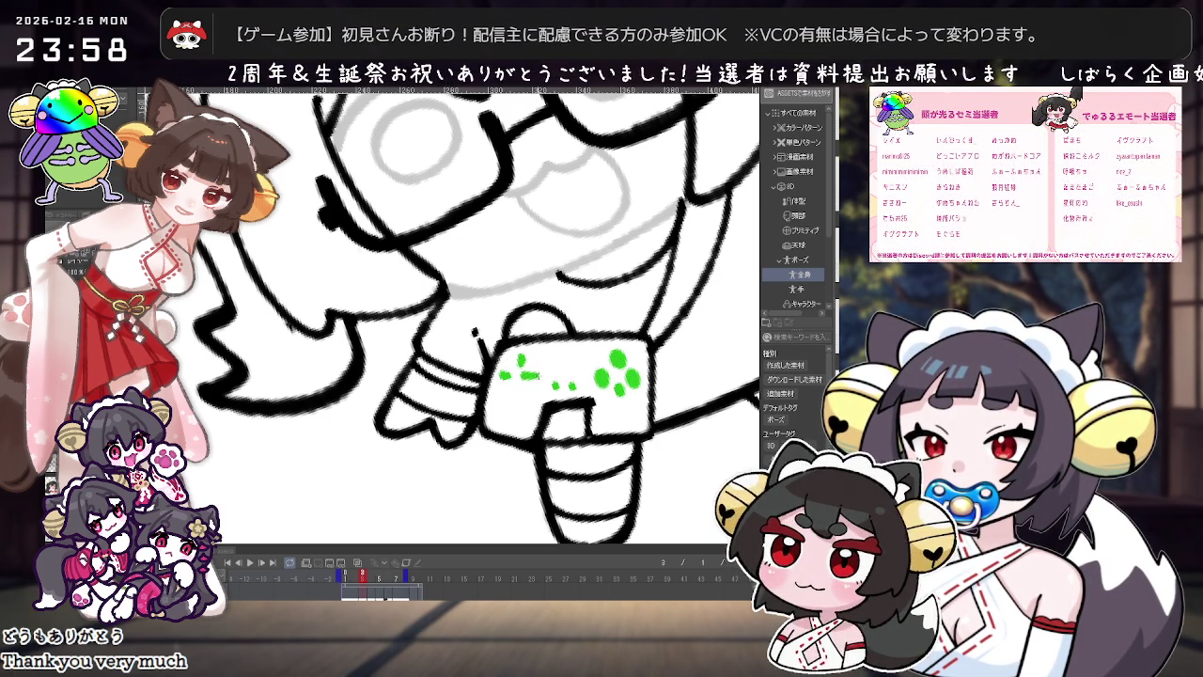
pyautogui.scroll(-3, 514, 386)
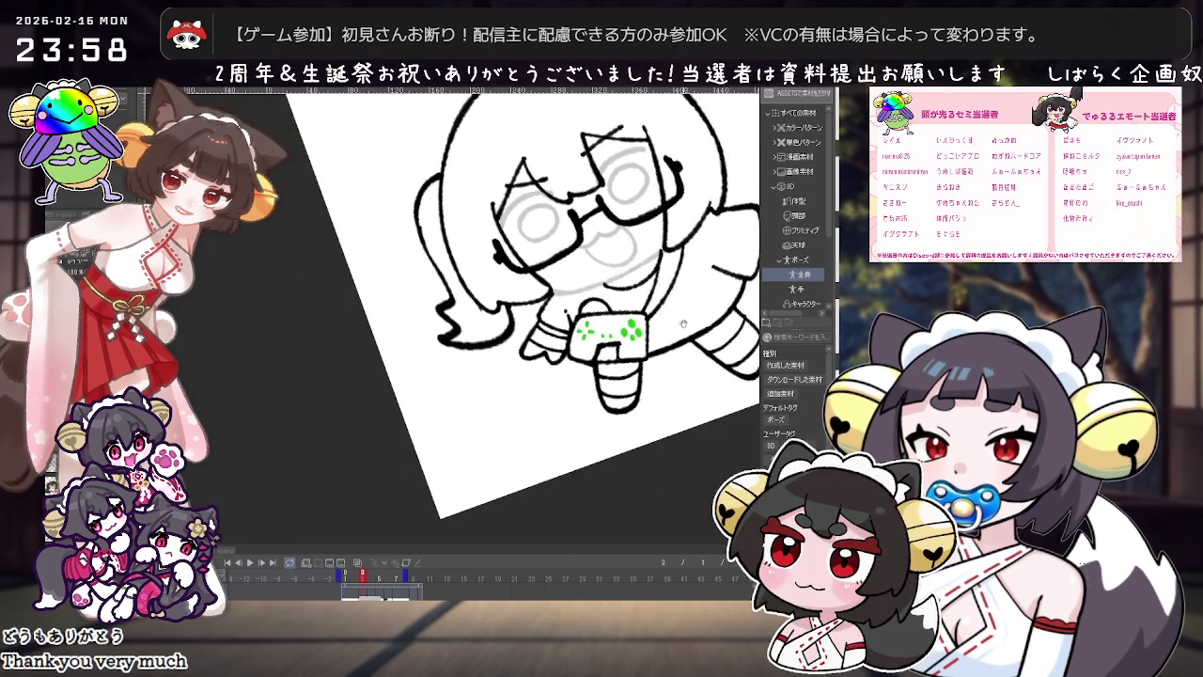
pyautogui.scroll(-2, 514, 385)
pyautogui.scroll(-2, 514, 385)
pyautogui.click(357, 579)
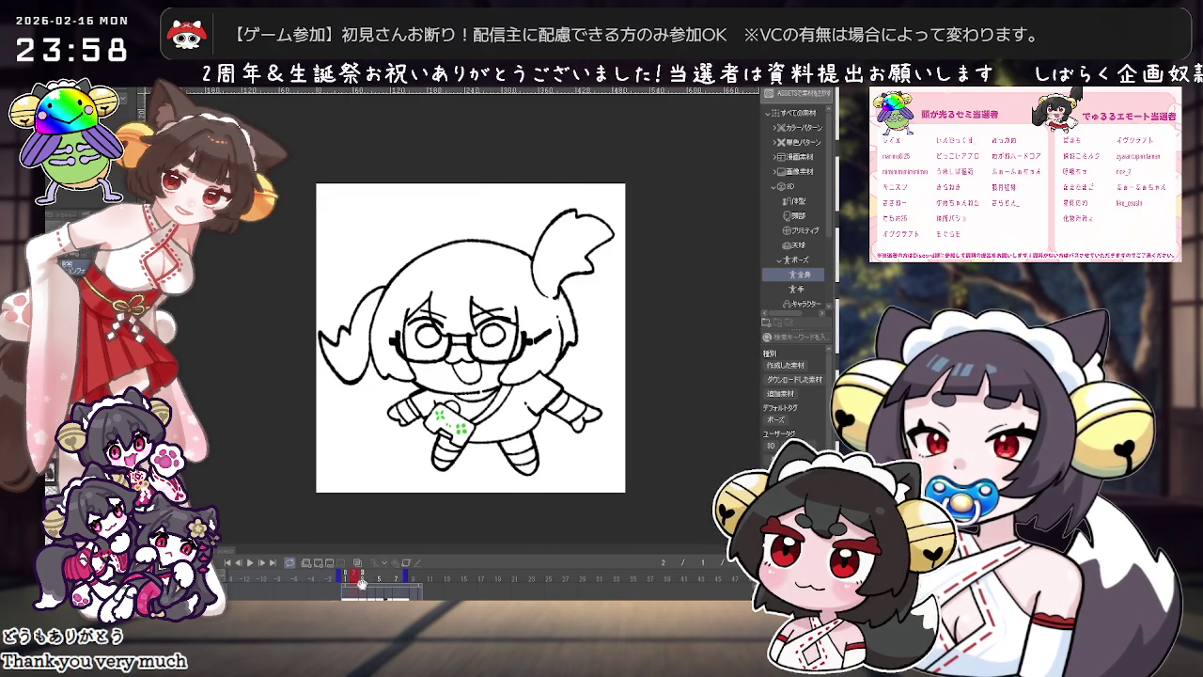
# Step: Flip between frames 2 and 3 and toggle the colours off and on to check line art
pyautogui.click(365, 579)
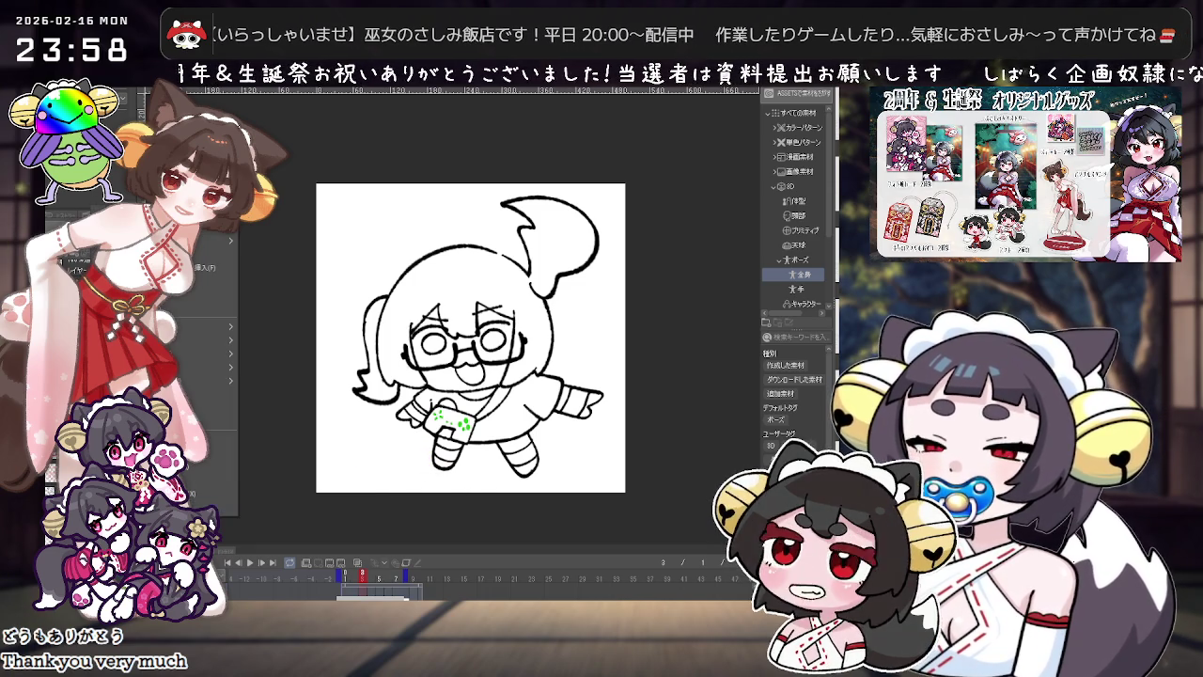
pyautogui.click(354, 580)
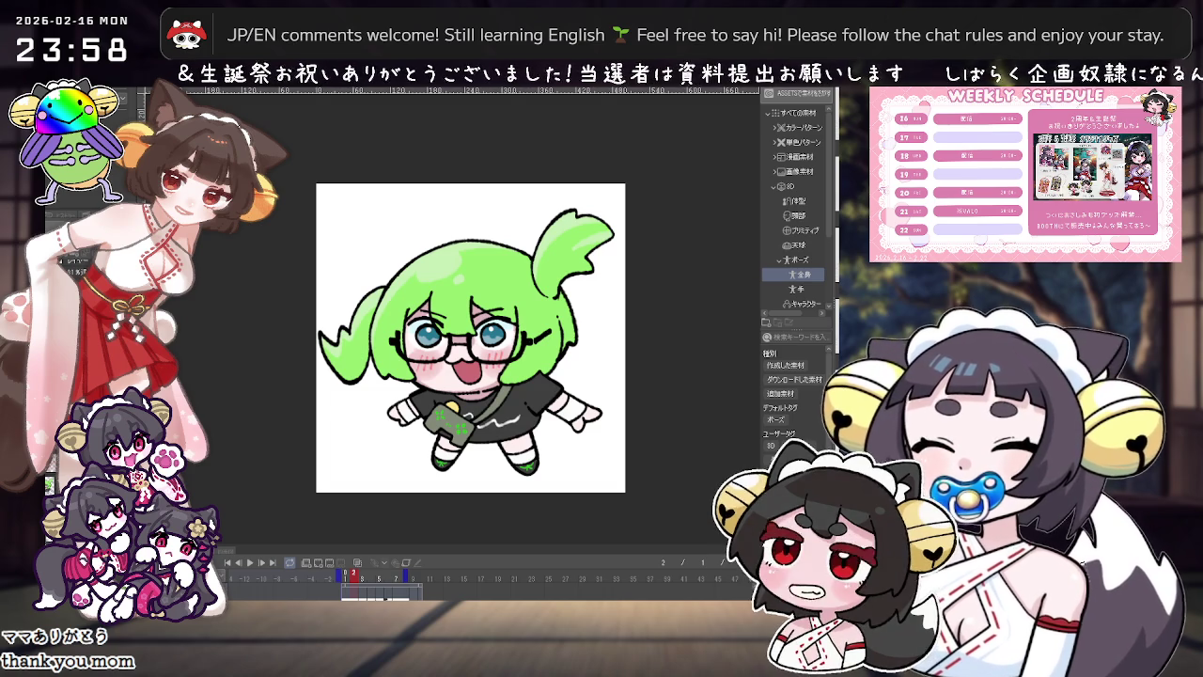
pyautogui.click(360, 579)
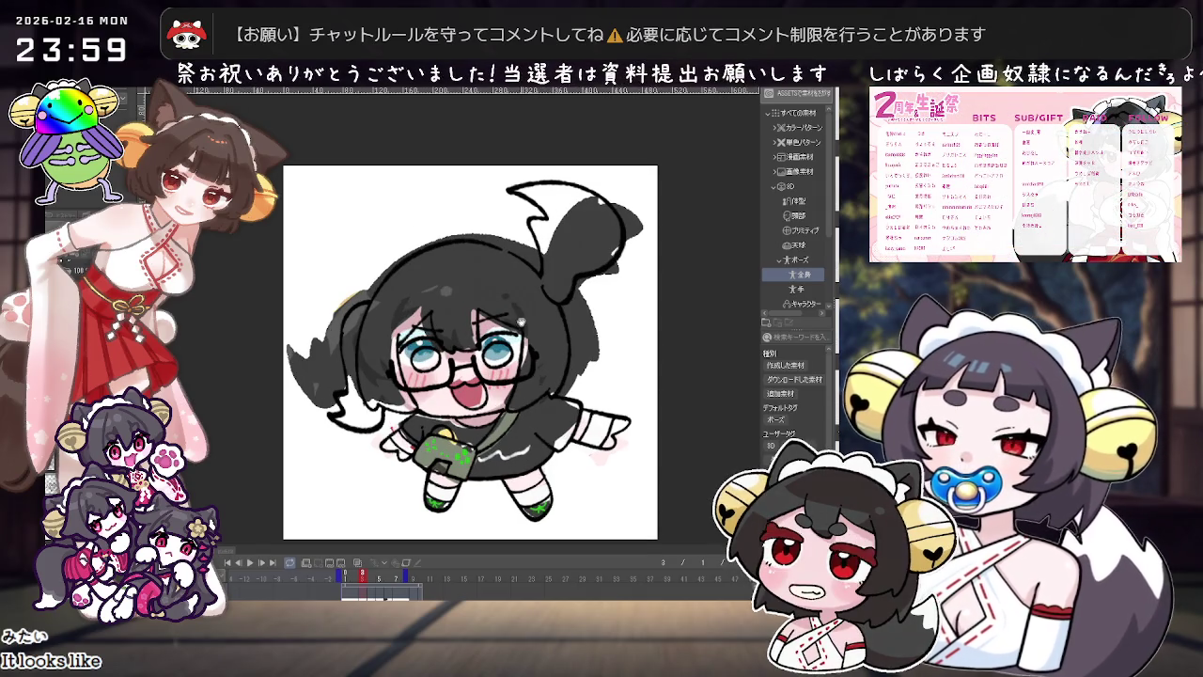
pyautogui.scroll(1, 453, 299)
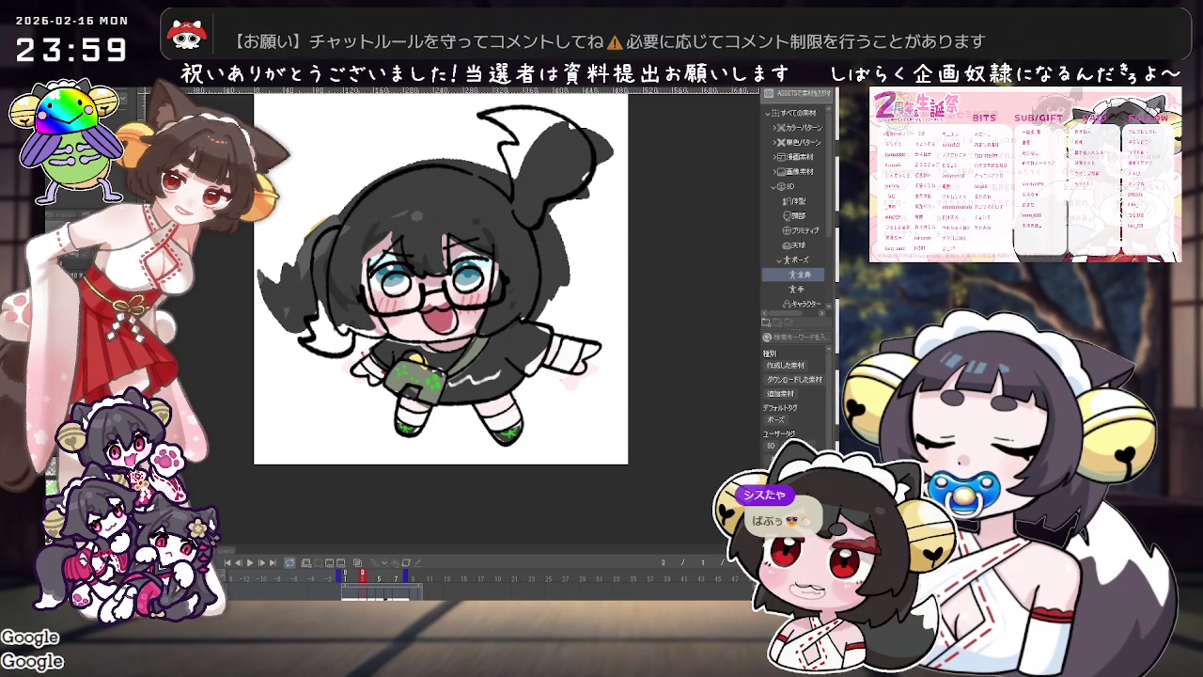
pyautogui.hotkey('ctrl', 'z')
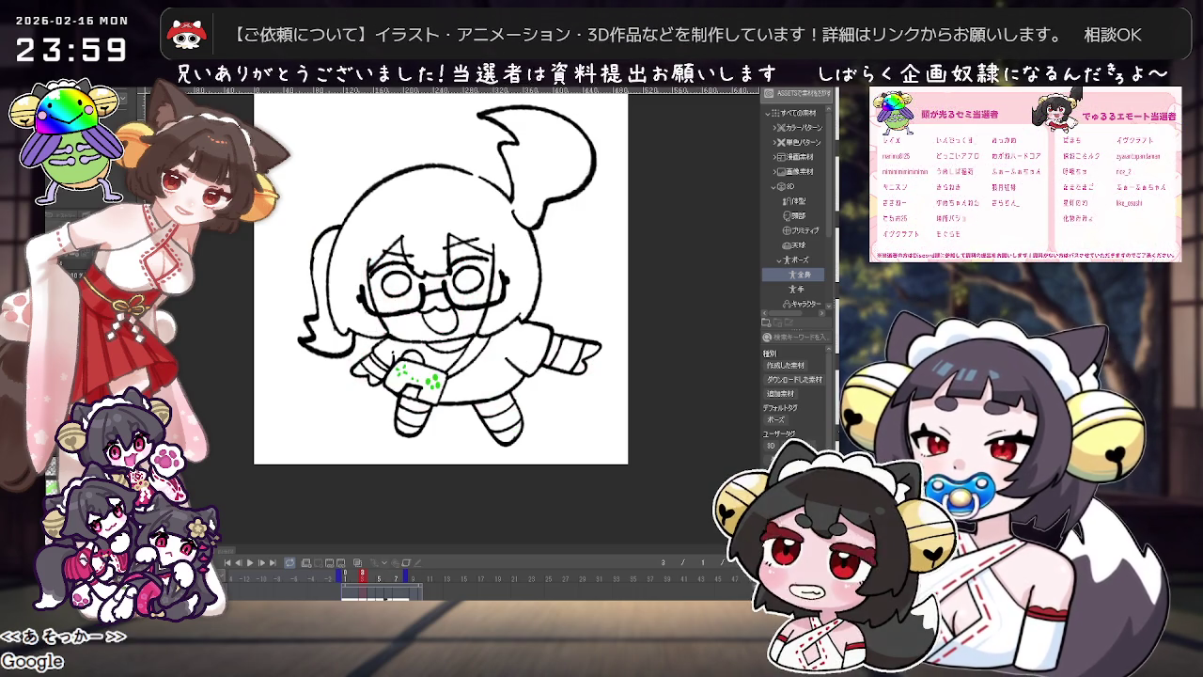
pyautogui.hotkey('ctrl', 'y')
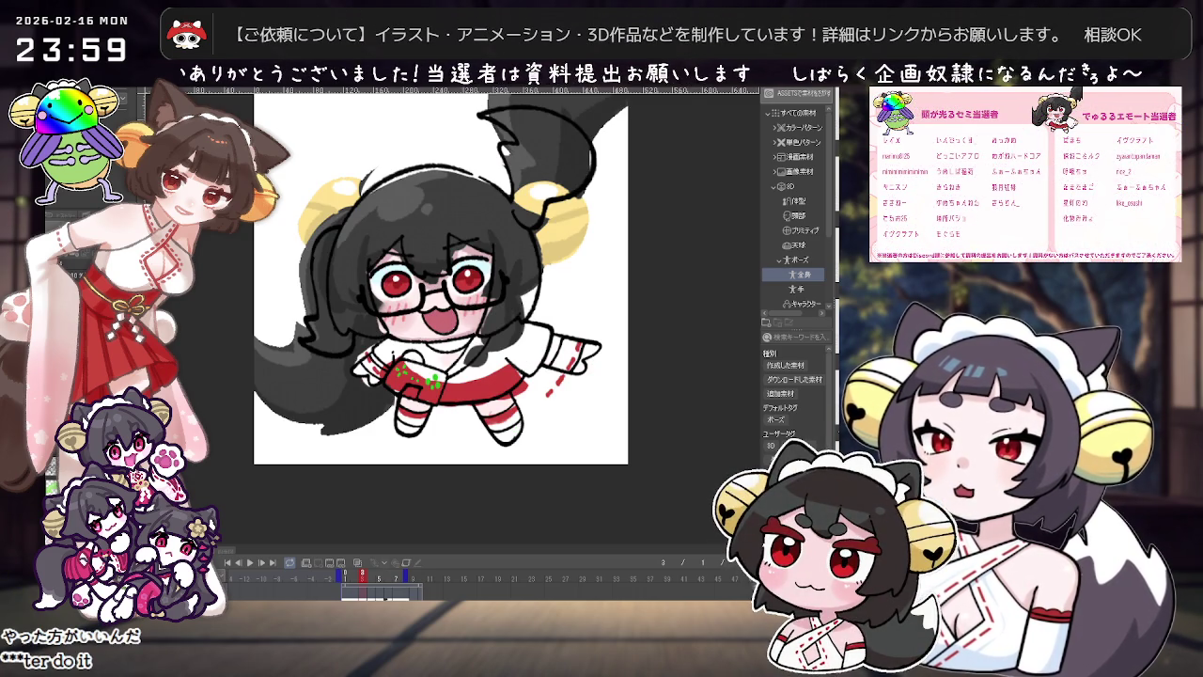
# Step: Zoom in and recentre the view on the coloured character
pyautogui.hotkey('ctrl', '+')
pyautogui.scroll(-2, 493, 271)
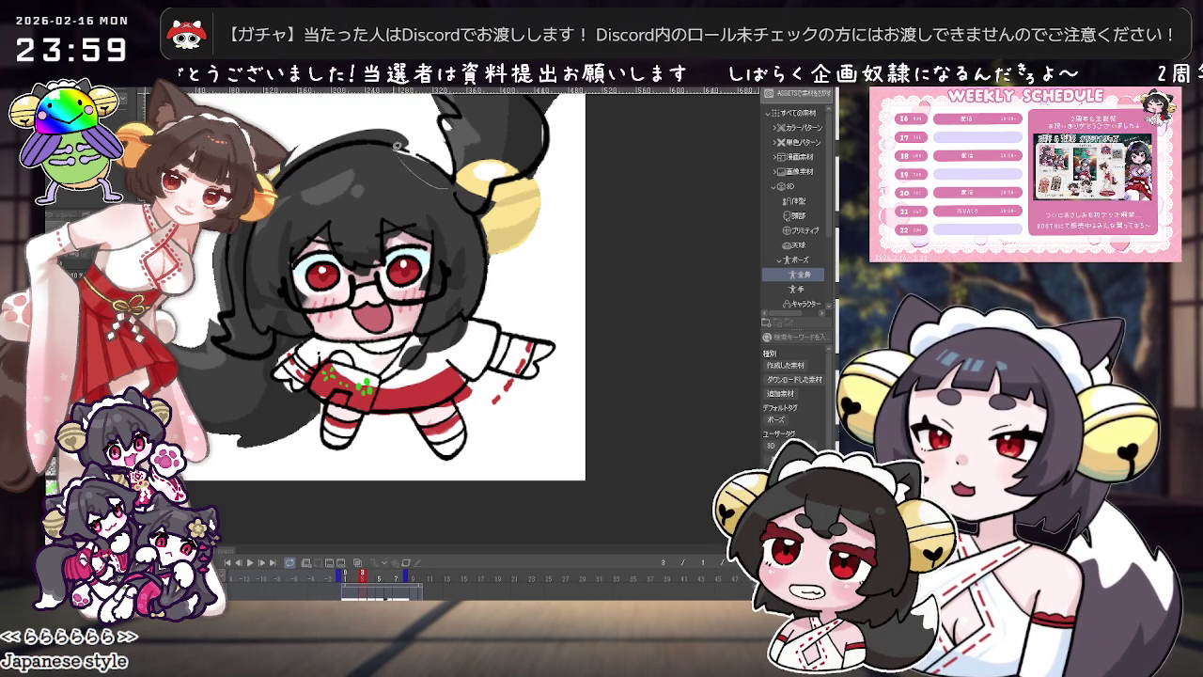
pyautogui.scroll(-2, 498, 141)
pyautogui.moveTo(498, 141); pyautogui.dragTo(432, 237)
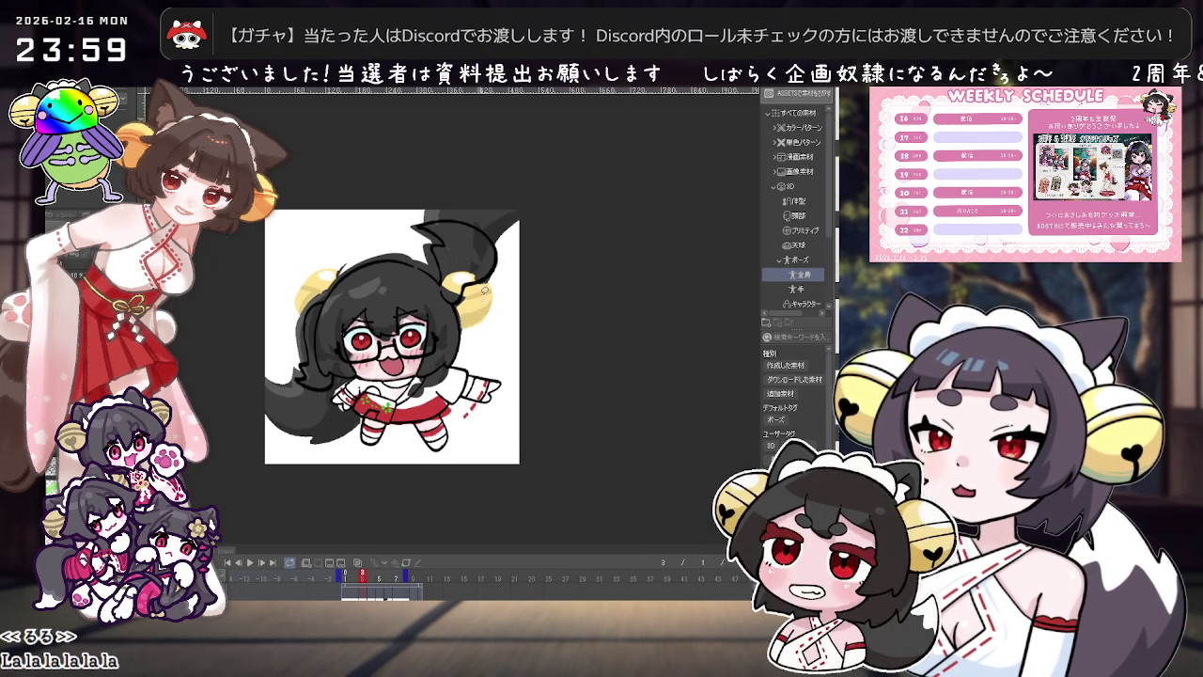
pyautogui.scroll(1, 474, 331)
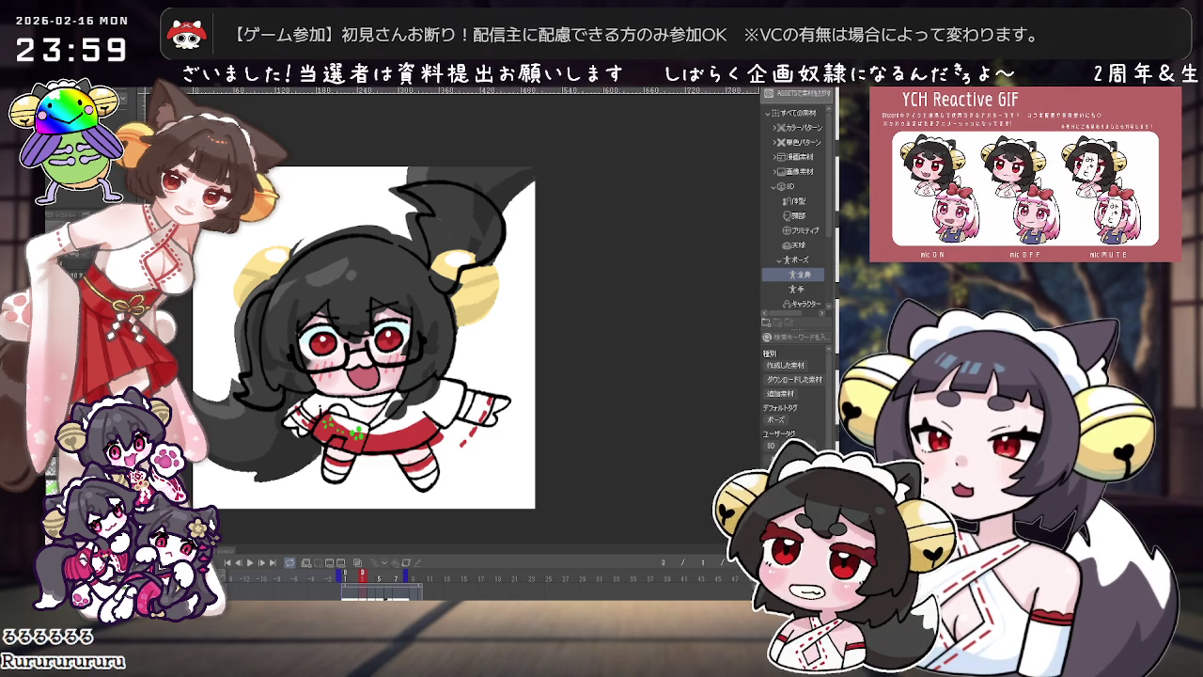
# Step: Erase both yellow bells and the top-right and lower-left tail ends
pyautogui.moveTo(255, 333)
pyautogui.mouseDown()
pyautogui.moveTo(231, 282)
pyautogui.moveTo(237, 362)
pyautogui.moveTo(254, 277)
pyautogui.moveTo(319, 217)
pyautogui.mouseUp()
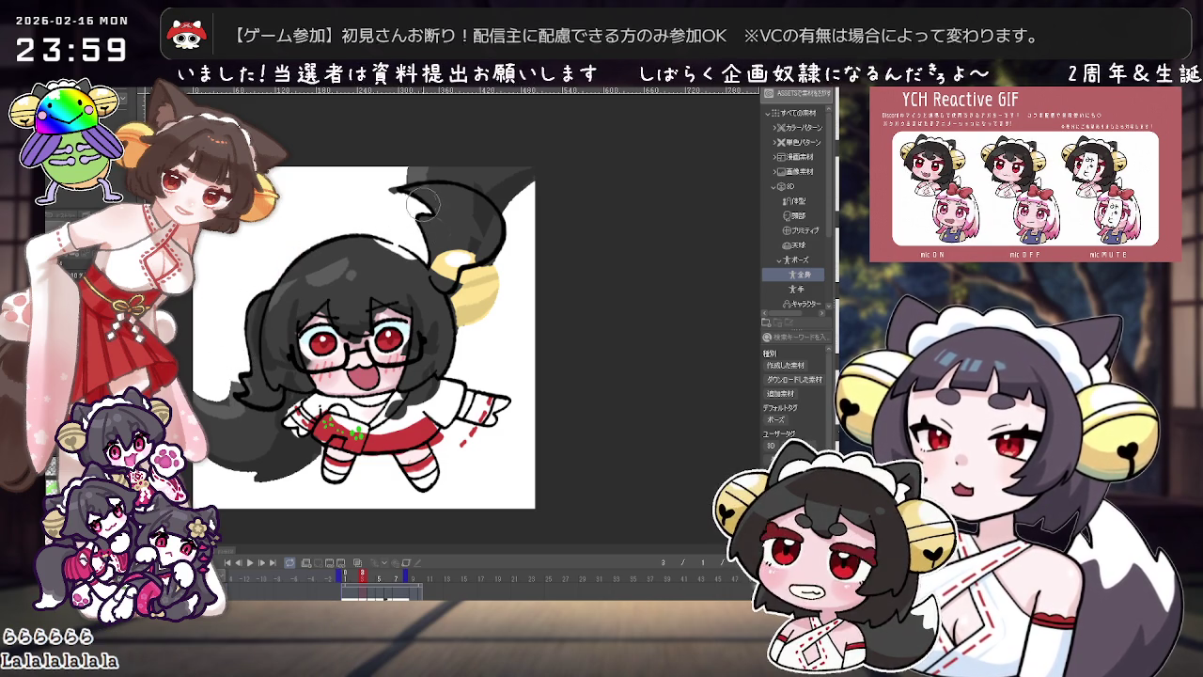
pyautogui.moveTo(418, 173); pyautogui.dragTo(506, 192)
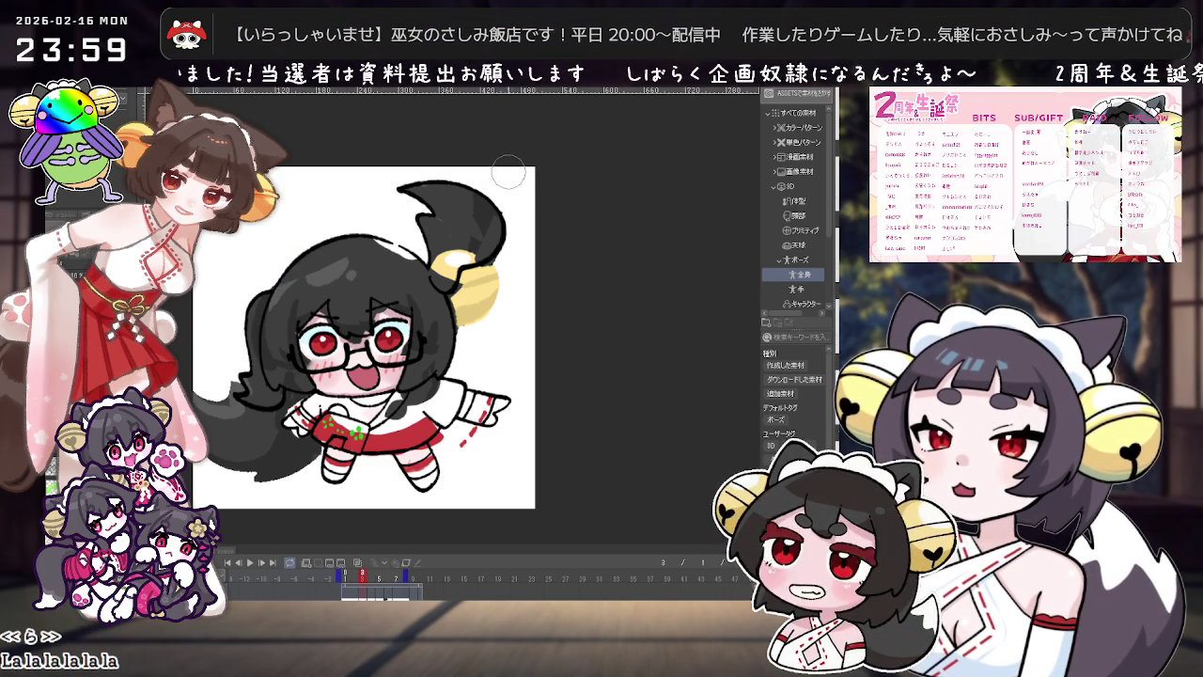
pyautogui.moveTo(496, 273); pyautogui.dragTo(465, 302)
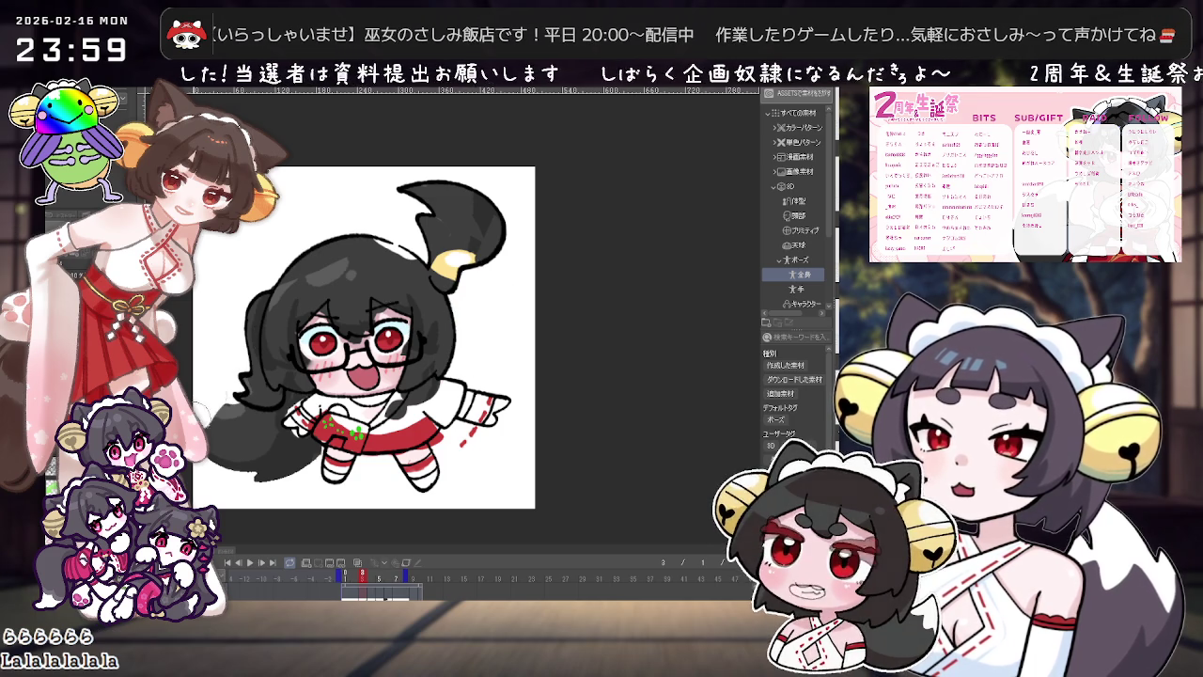
pyautogui.moveTo(209, 376); pyautogui.dragTo(234, 420)
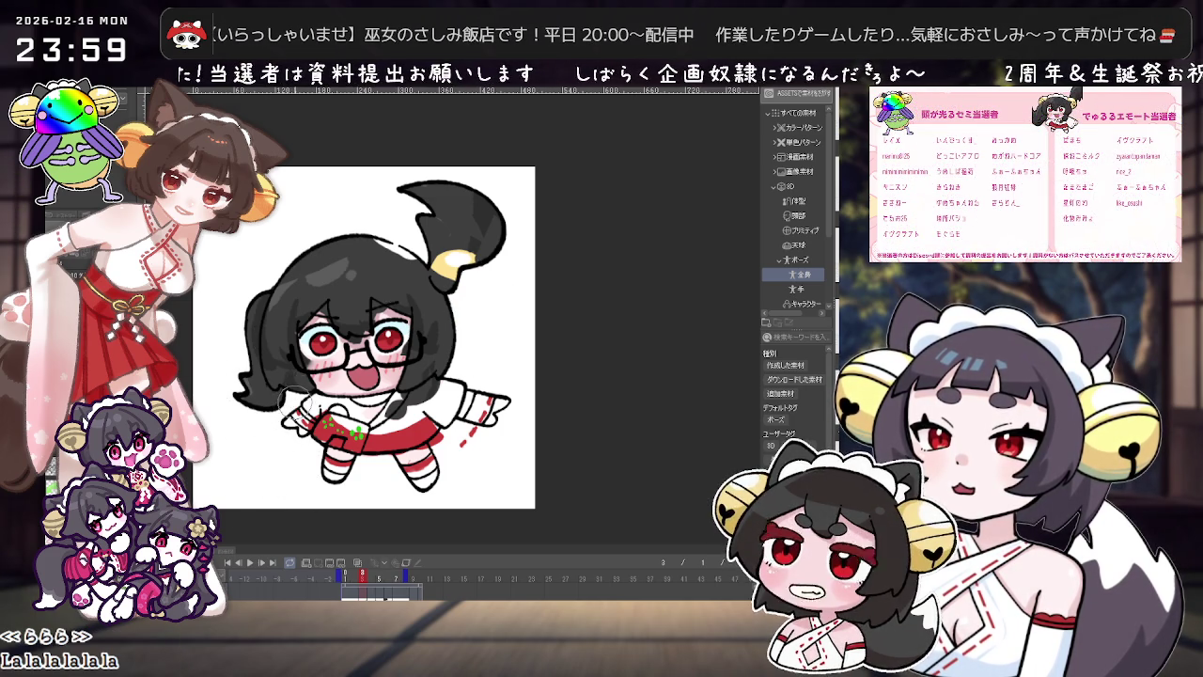
# Step: Tilt the view to check the erasing, then compare the green-haired and black-haired frames
pyautogui.scroll(3, 295, 395)
pyautogui.moveTo(295, 395); pyautogui.dragTo(442, 274)
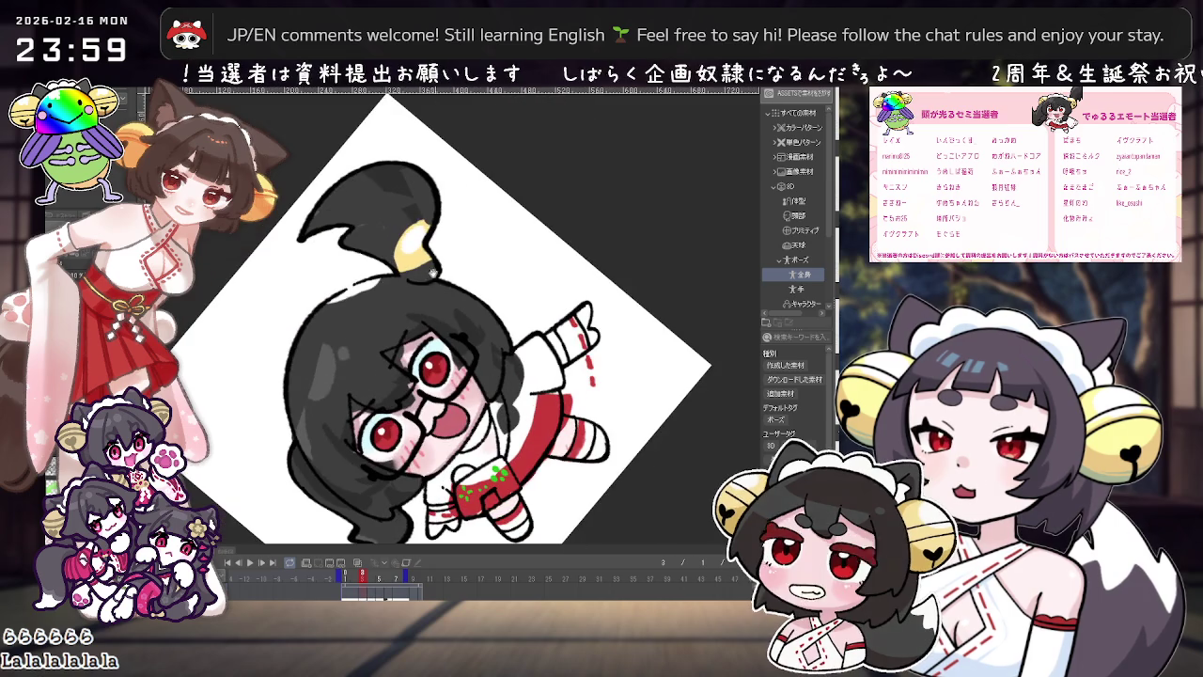
pyautogui.moveTo(434, 271); pyautogui.dragTo(540, 337)
pyautogui.scroll(1, 540, 337)
pyautogui.scroll(-2, 541, 337)
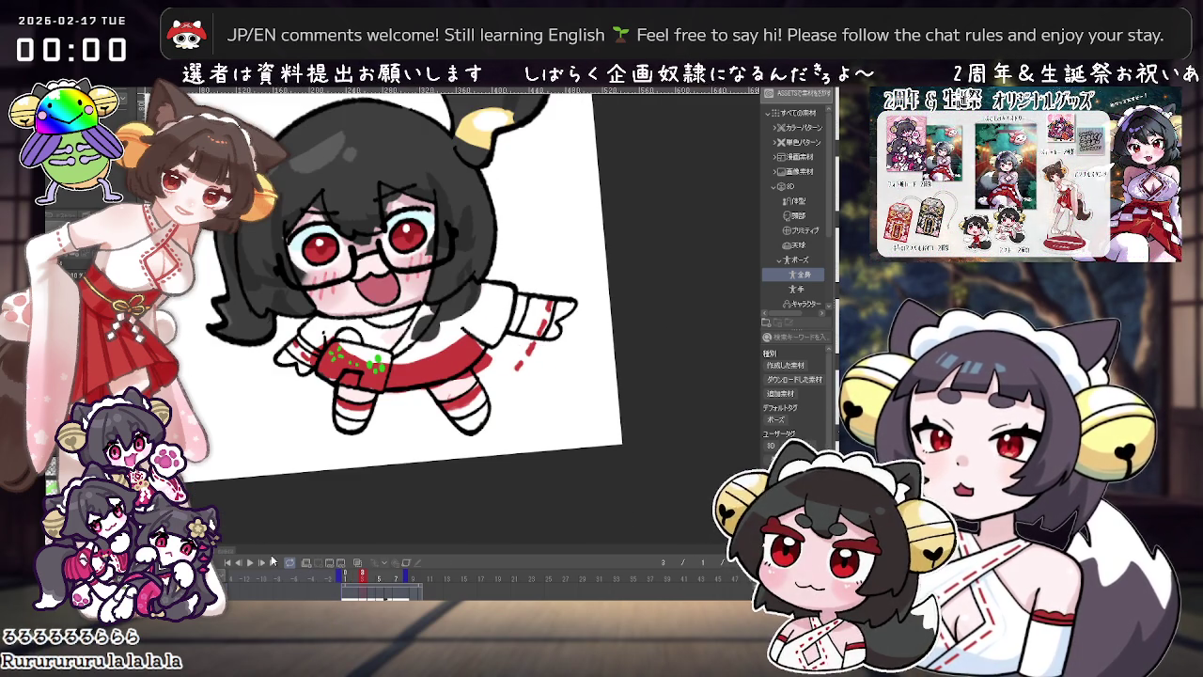
pyautogui.click(345, 574)
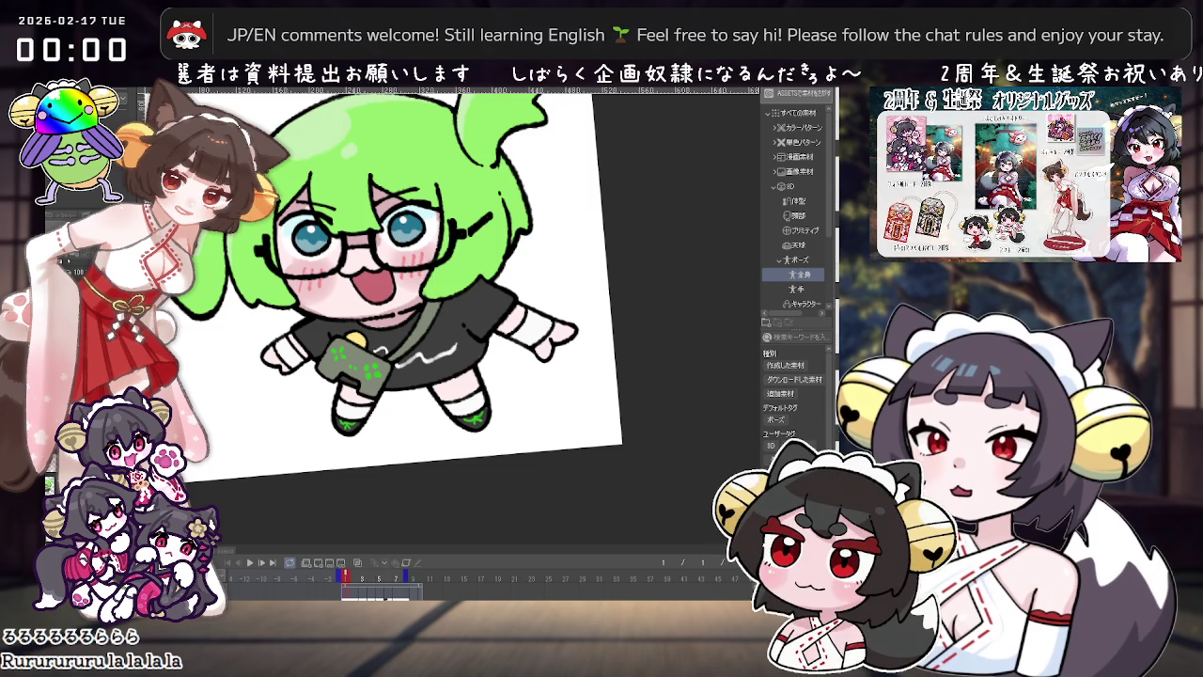
pyautogui.click(363, 575)
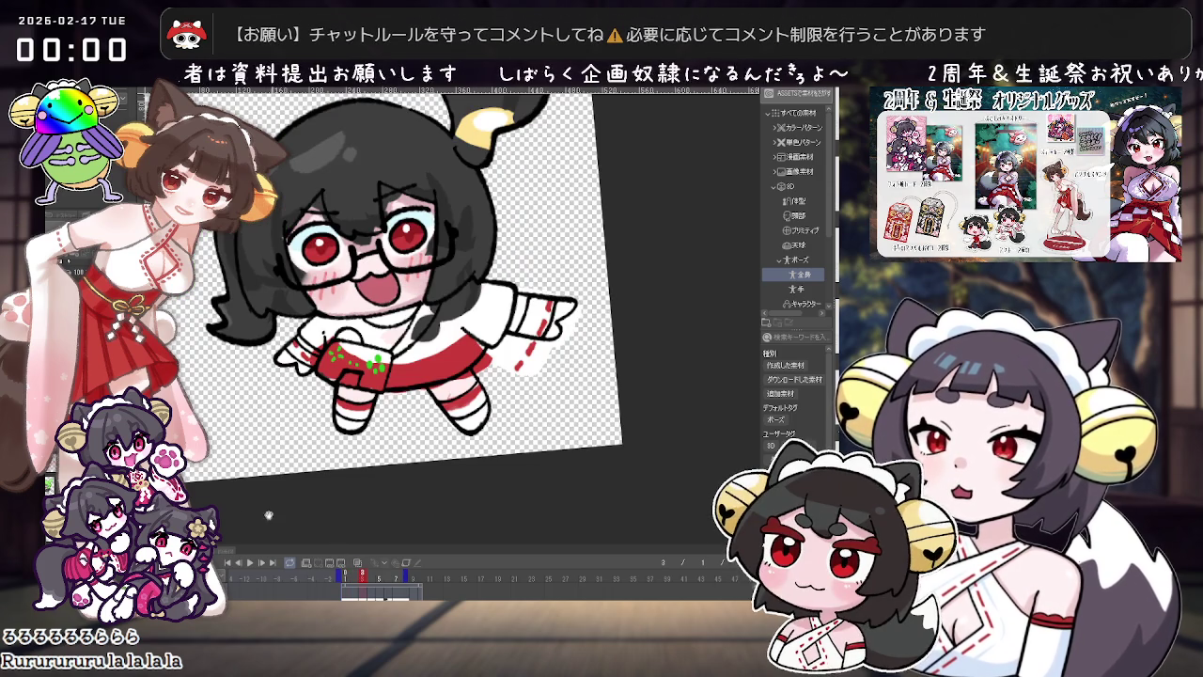
# Step: Erase the red dashes below the girl's pointing hand
pyautogui.scroll(2, 437, 379)
pyautogui.scroll(2, 437, 380)
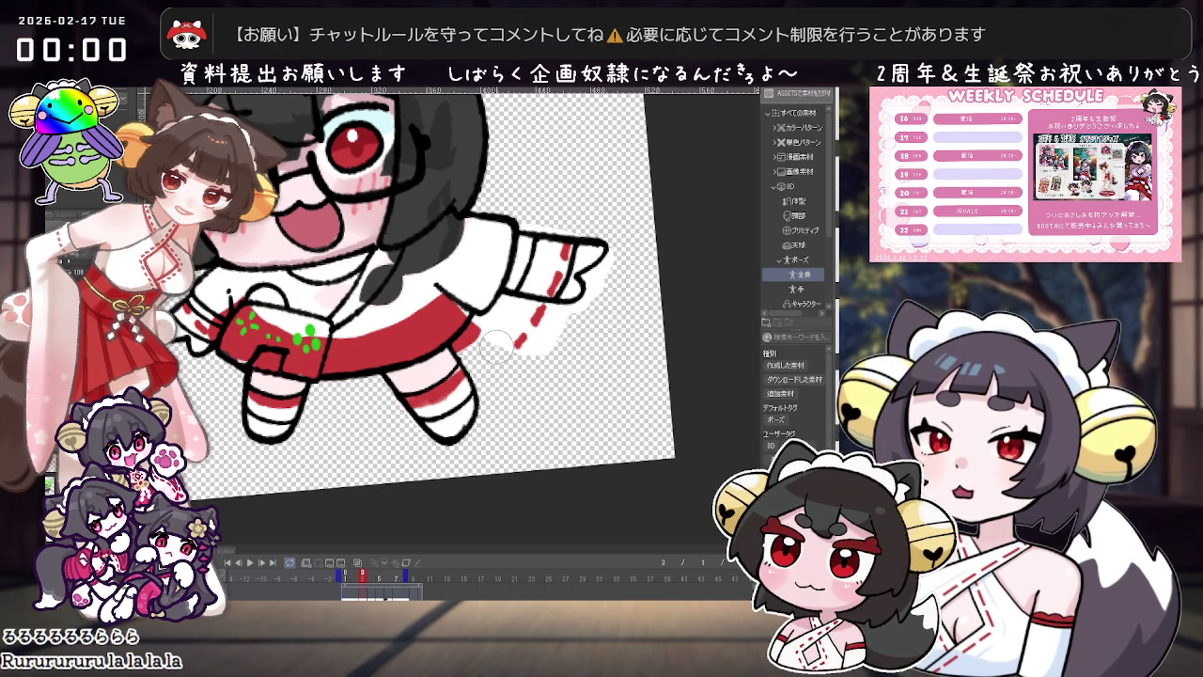
pyautogui.moveTo(470, 338); pyautogui.dragTo(611, 273)
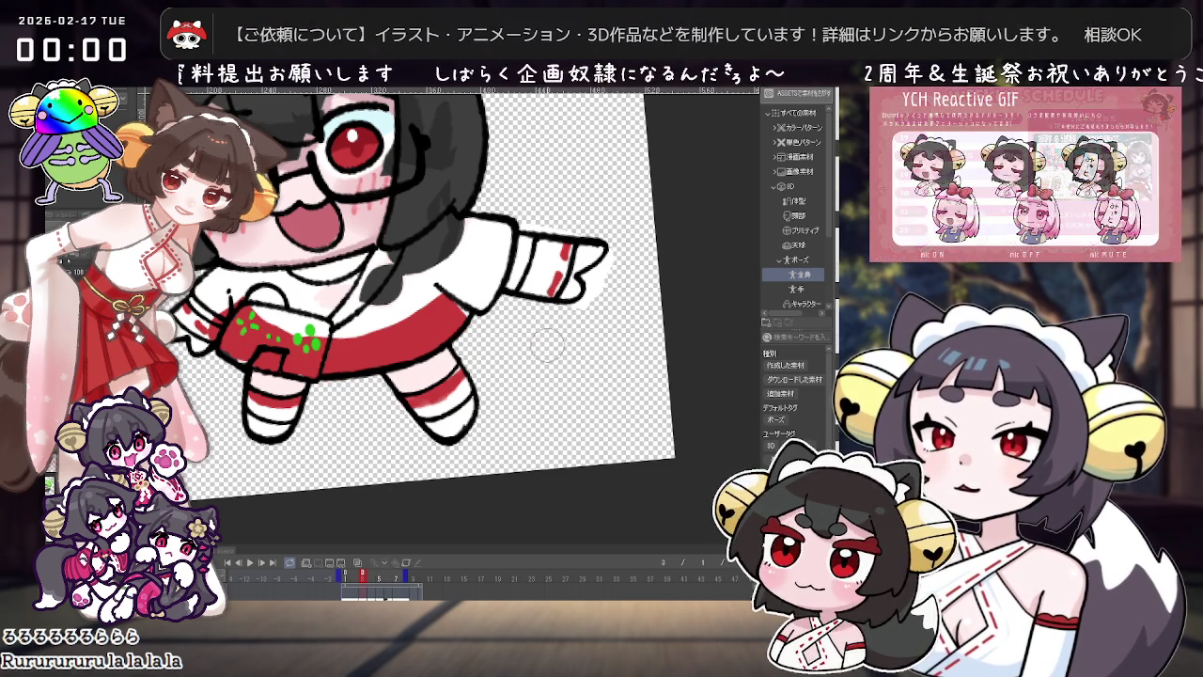
pyautogui.scroll(1, 551, 188)
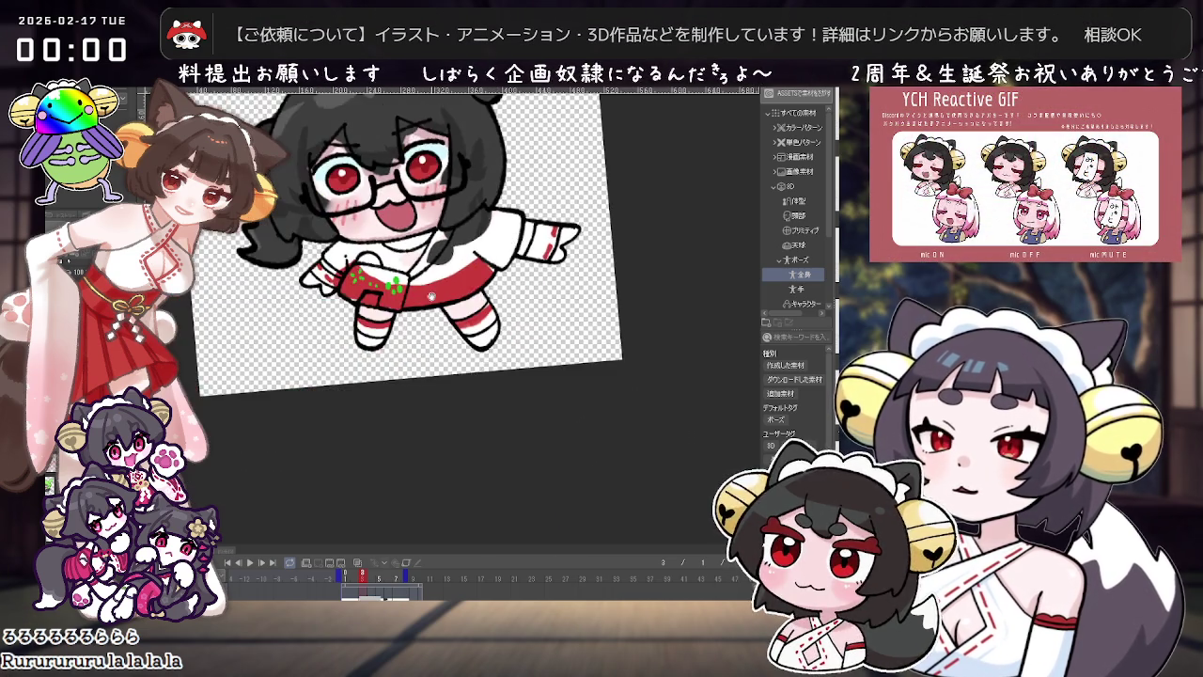
pyautogui.scroll(1, 383, 396)
pyautogui.scroll(-2, 382, 395)
pyautogui.scroll(2, 421, 350)
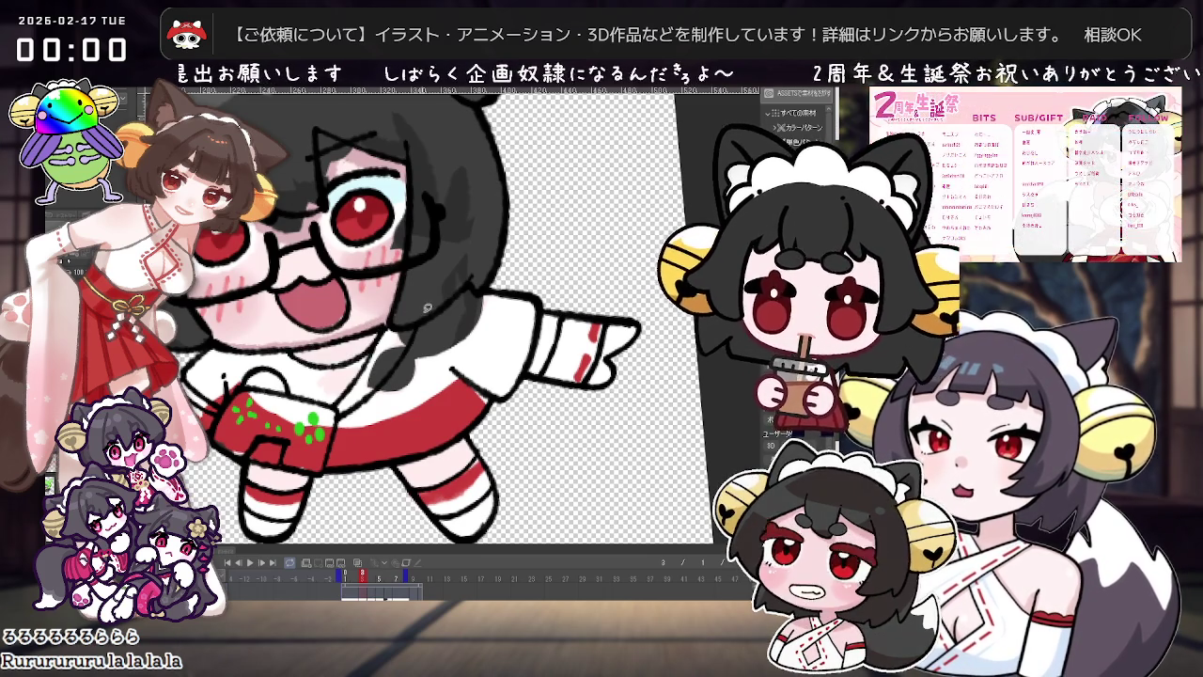
pyautogui.scroll(-2, 479, 282)
pyautogui.scroll(3, 478, 282)
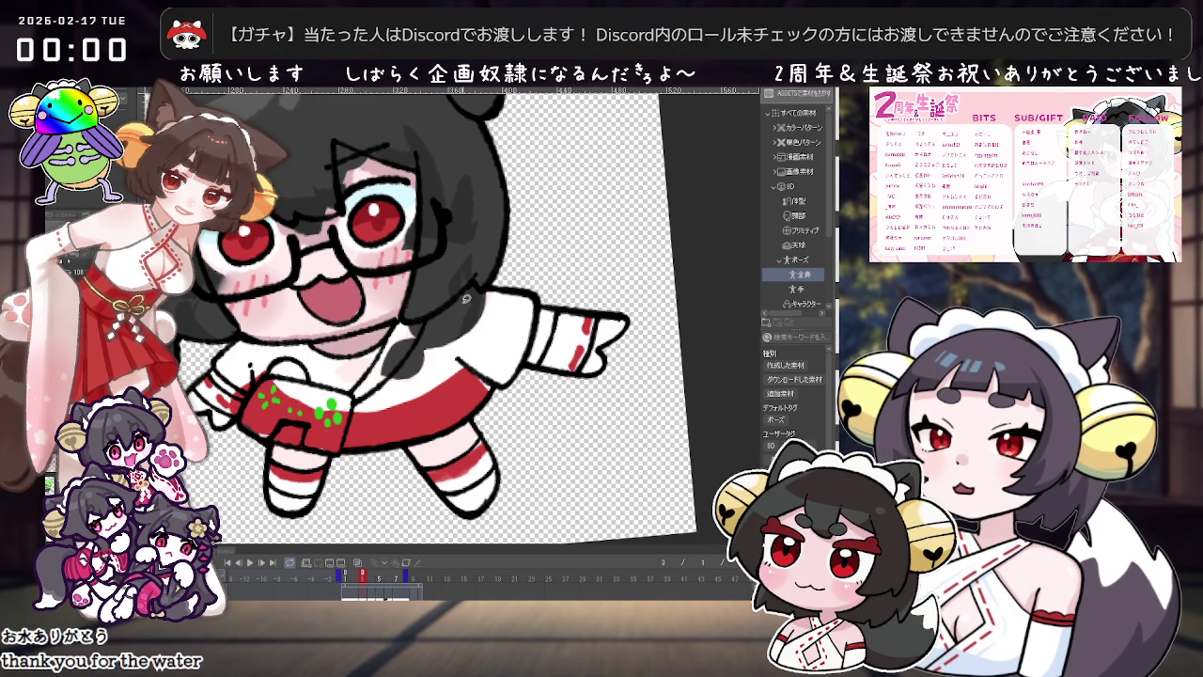
# Step: Compare the green-haired and black-haired frames, then undo the last torso stroke
pyautogui.scroll(-2, 467, 299)
pyautogui.scroll(3, 475, 310)
pyautogui.scroll(-1, 483, 322)
pyautogui.scroll(1, 482, 321)
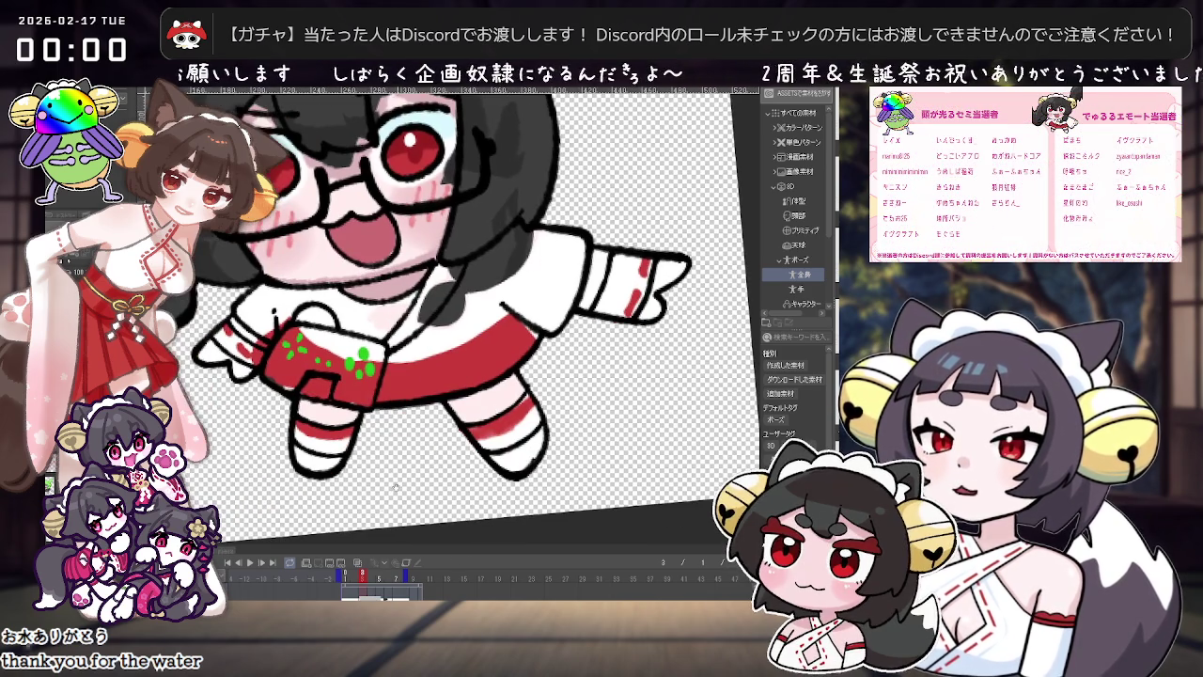
pyautogui.click(349, 573)
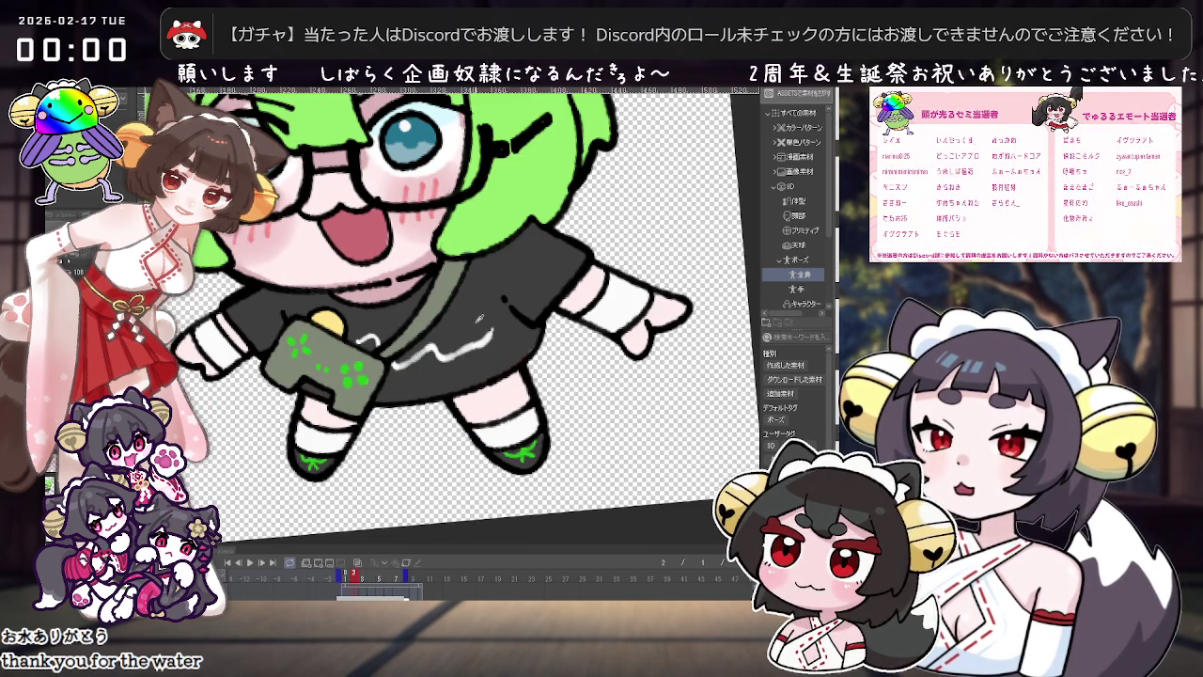
pyautogui.click(363, 573)
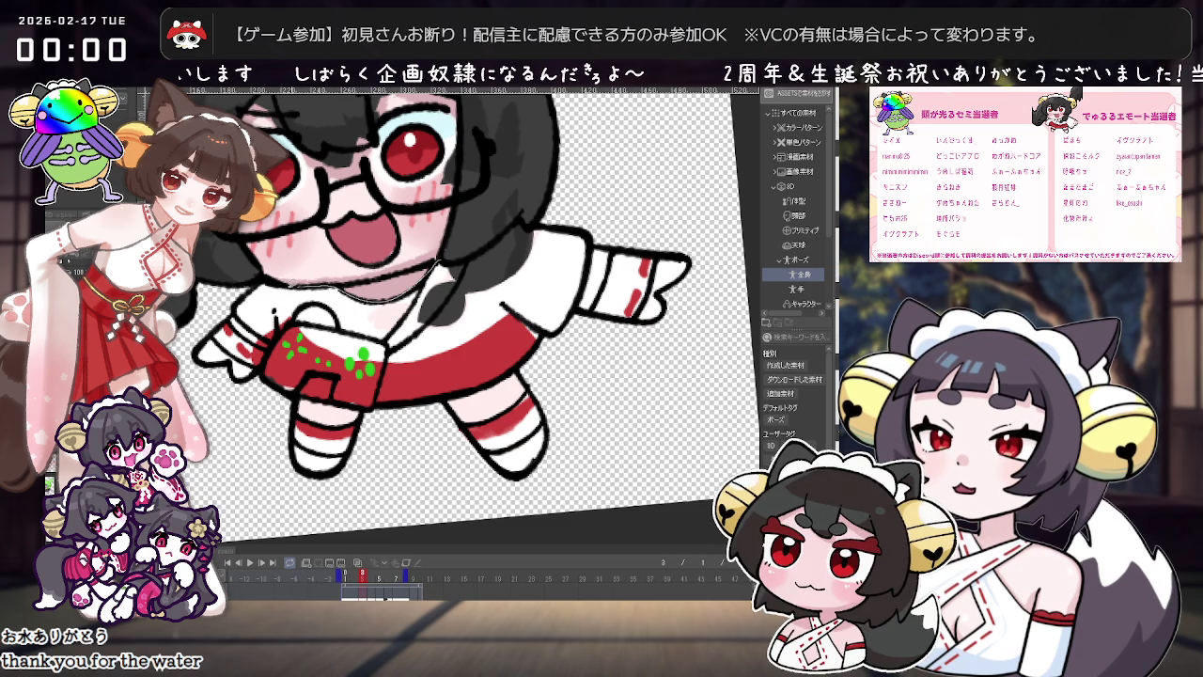
pyautogui.hotkey('ctrl', 'z')
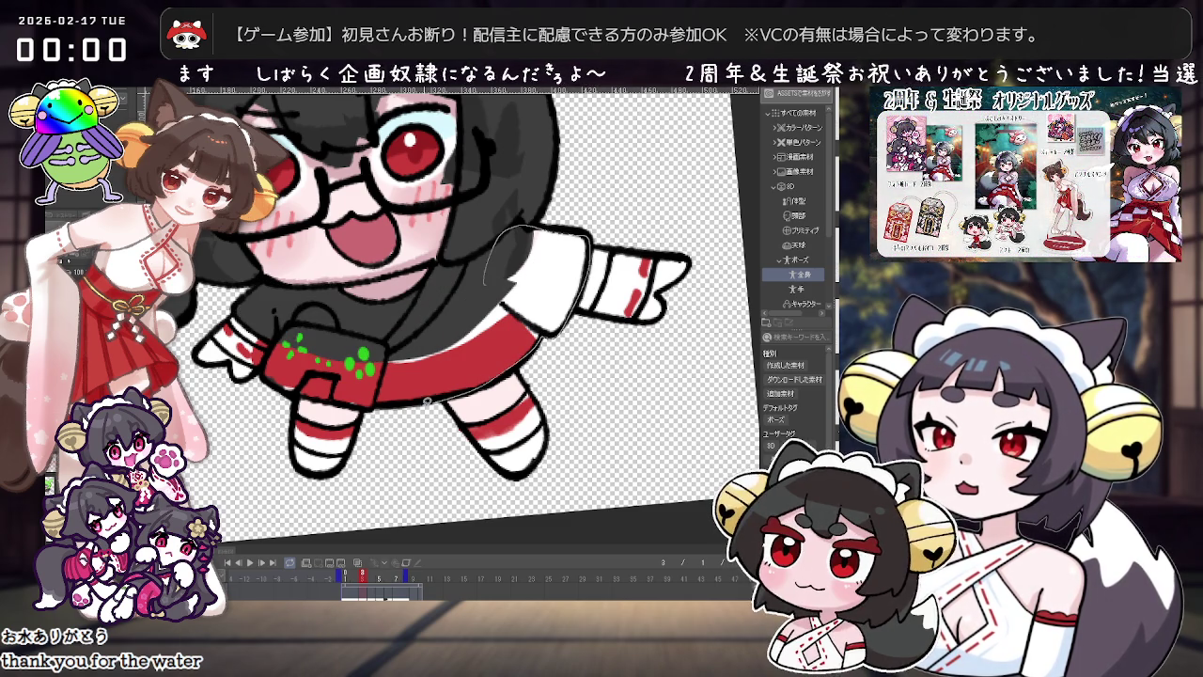
# Step: Restore the torso's solid black fill and darken the sleeve cuff outline
pyautogui.hotkey('ctrl', 'z')
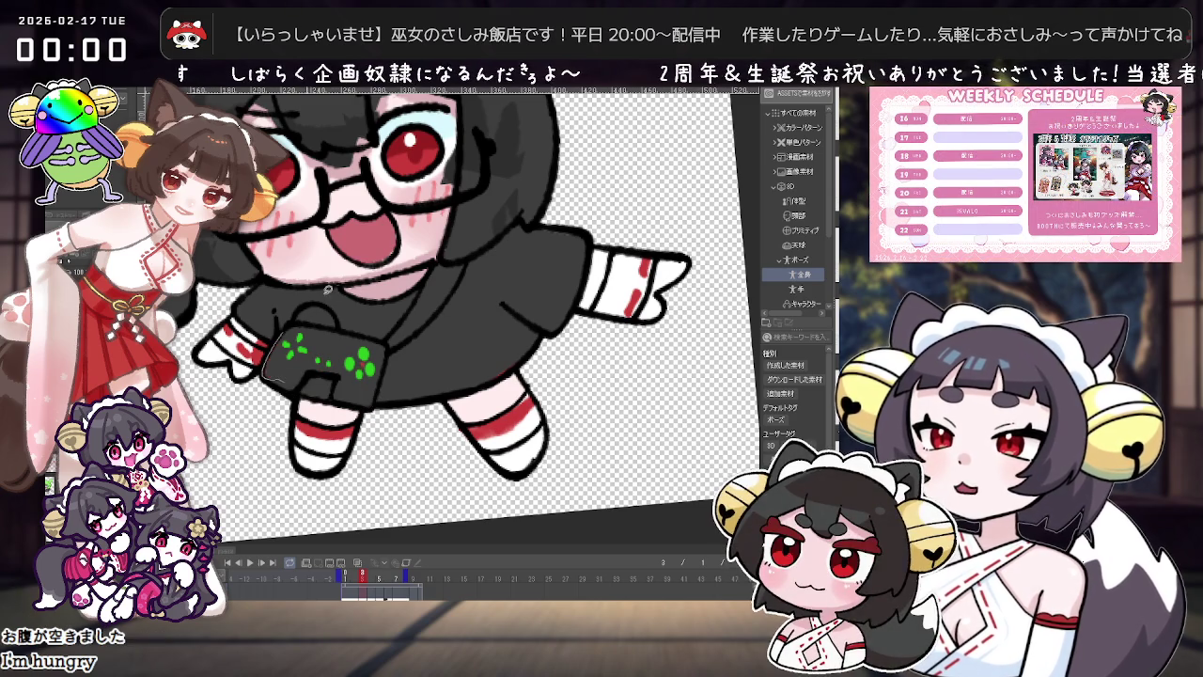
pyautogui.scroll(-2, 517, 268)
pyautogui.scroll(2, 517, 273)
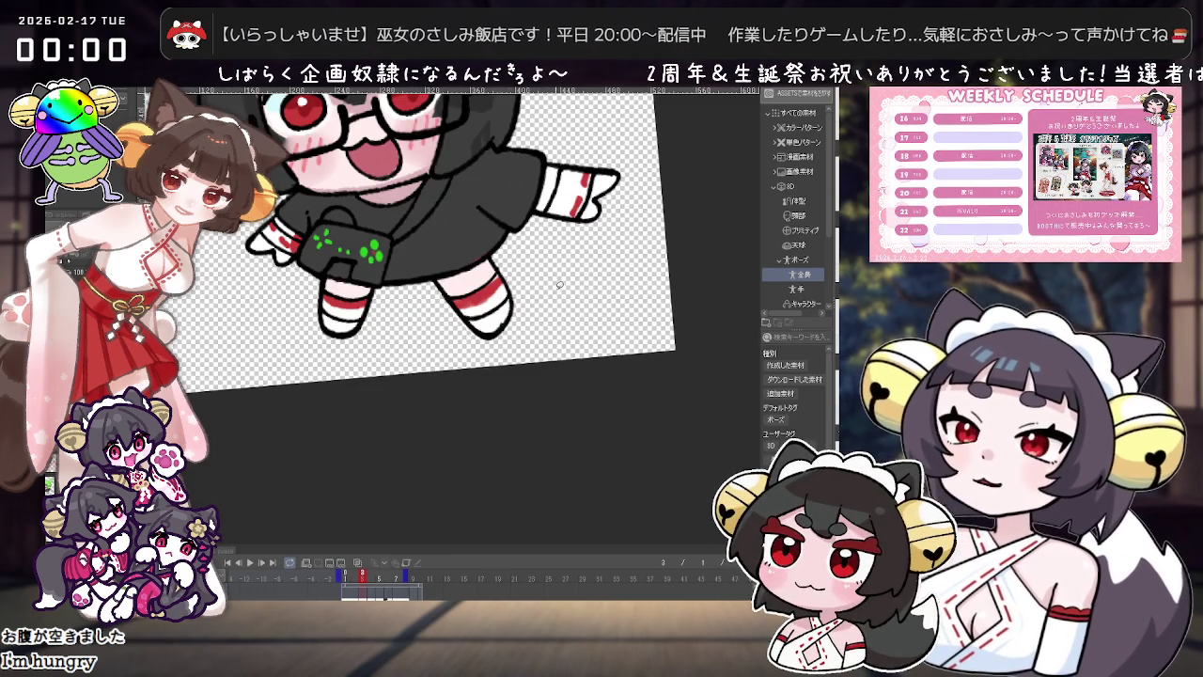
pyautogui.scroll(-1, 522, 300)
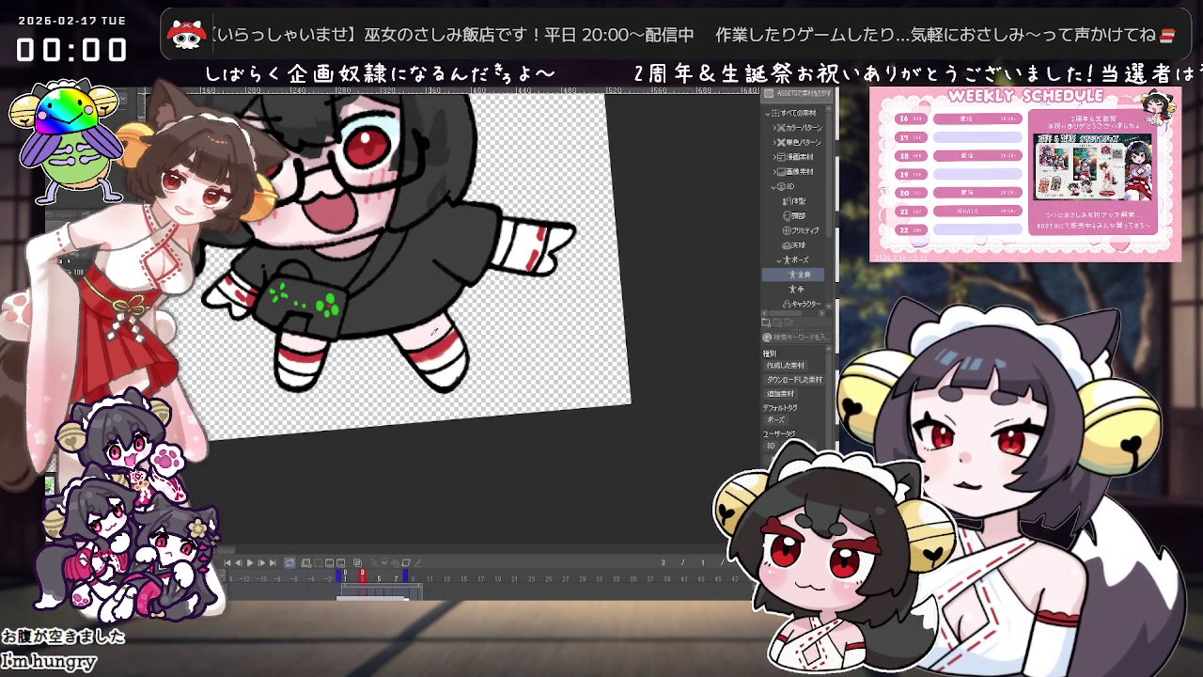
pyautogui.scroll(2, 461, 279)
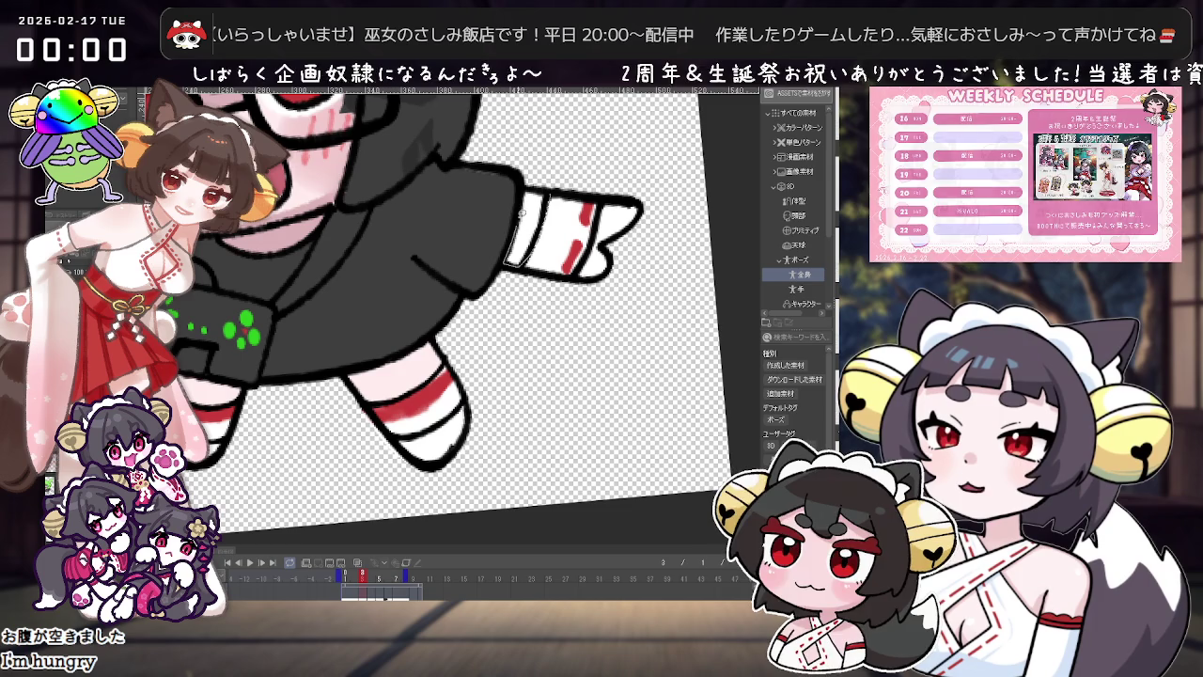
pyautogui.moveTo(520, 217); pyautogui.dragTo(527, 268)
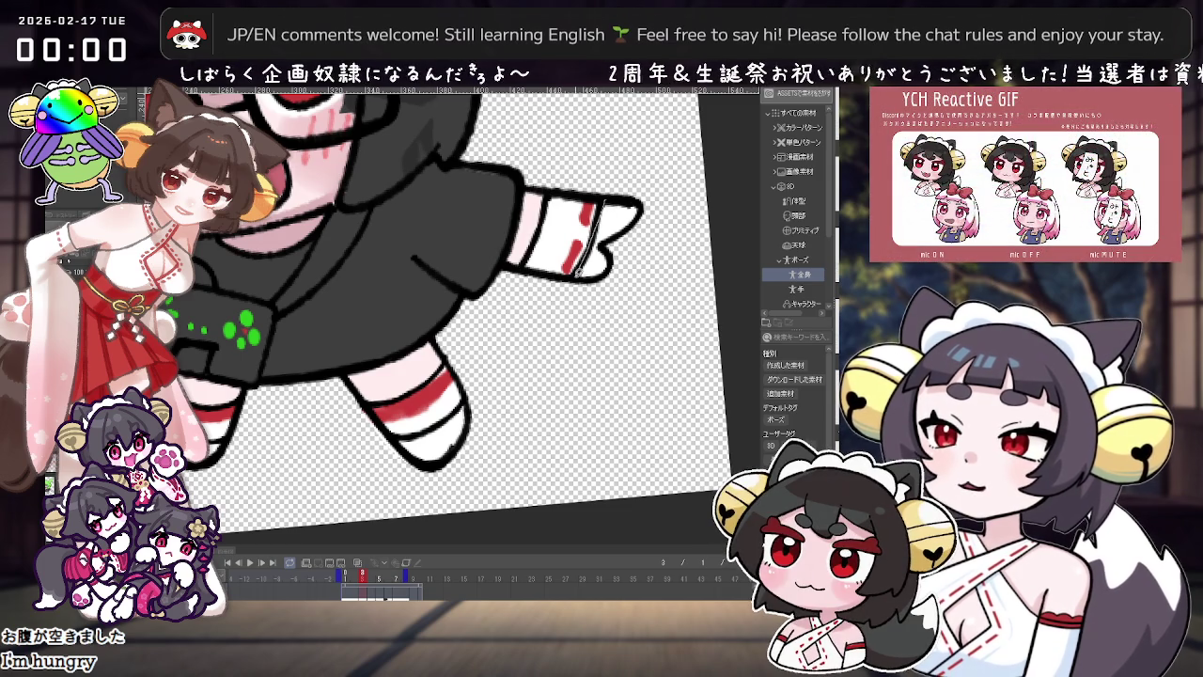
pyautogui.moveTo(598, 209); pyautogui.dragTo(585, 273)
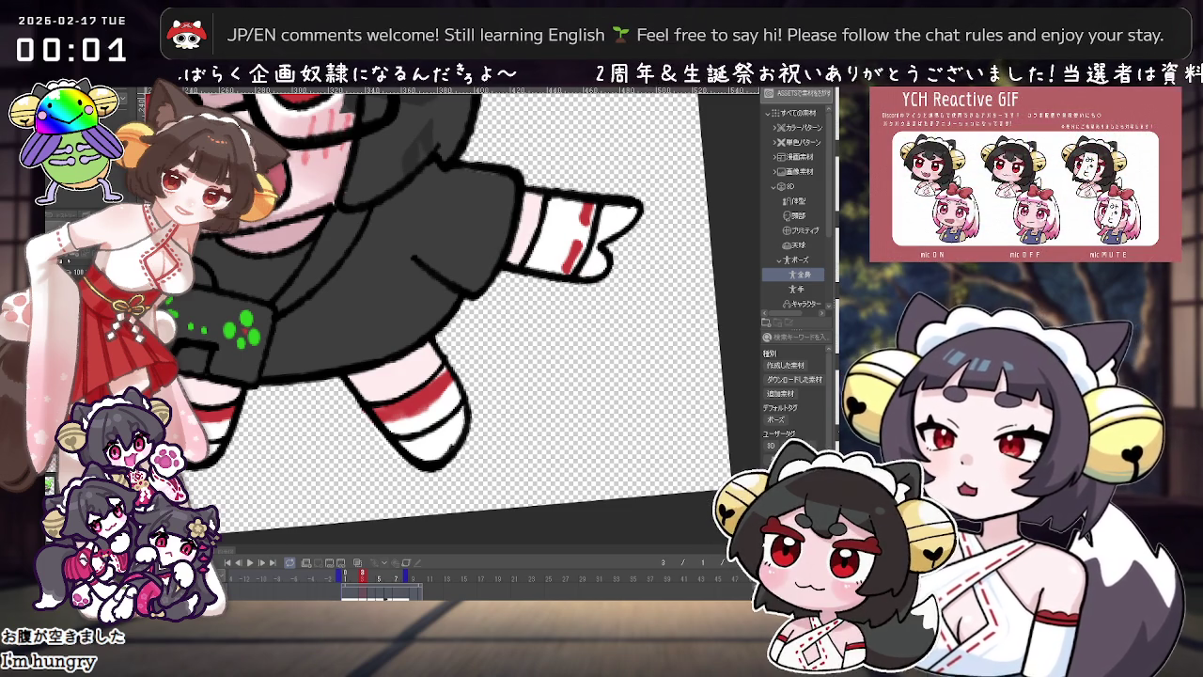
pyautogui.hotkey('ctrl', 'z')
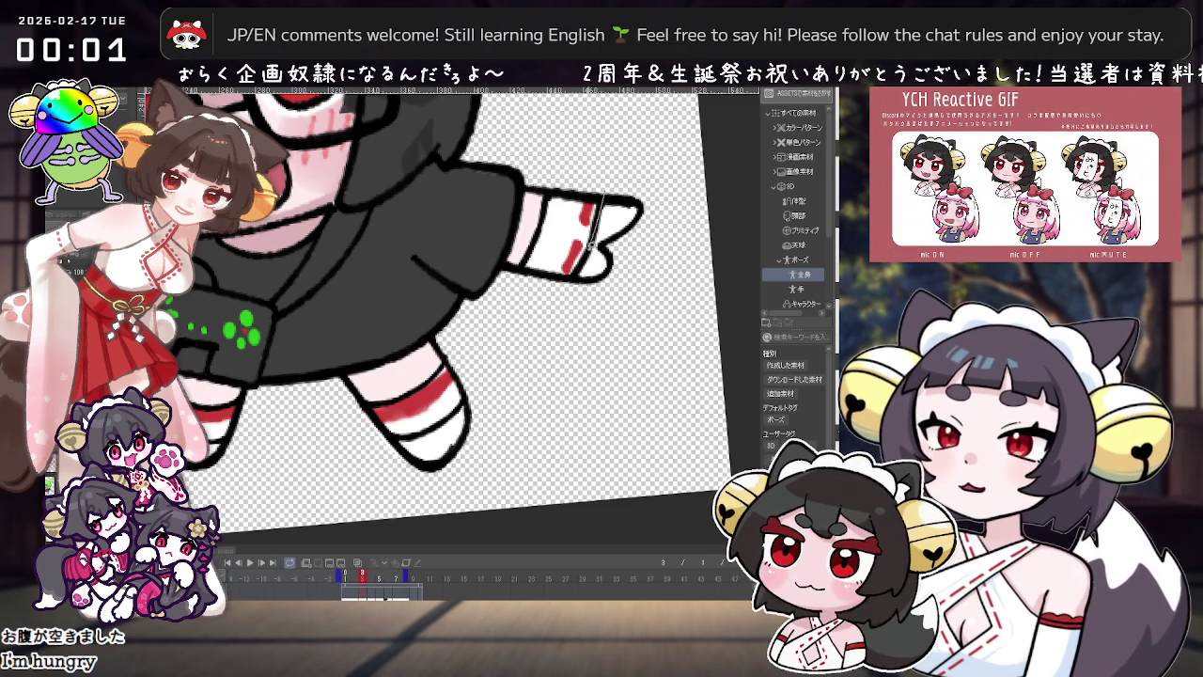
pyautogui.scroll(-3, 594, 239)
pyautogui.scroll(3, 303, 265)
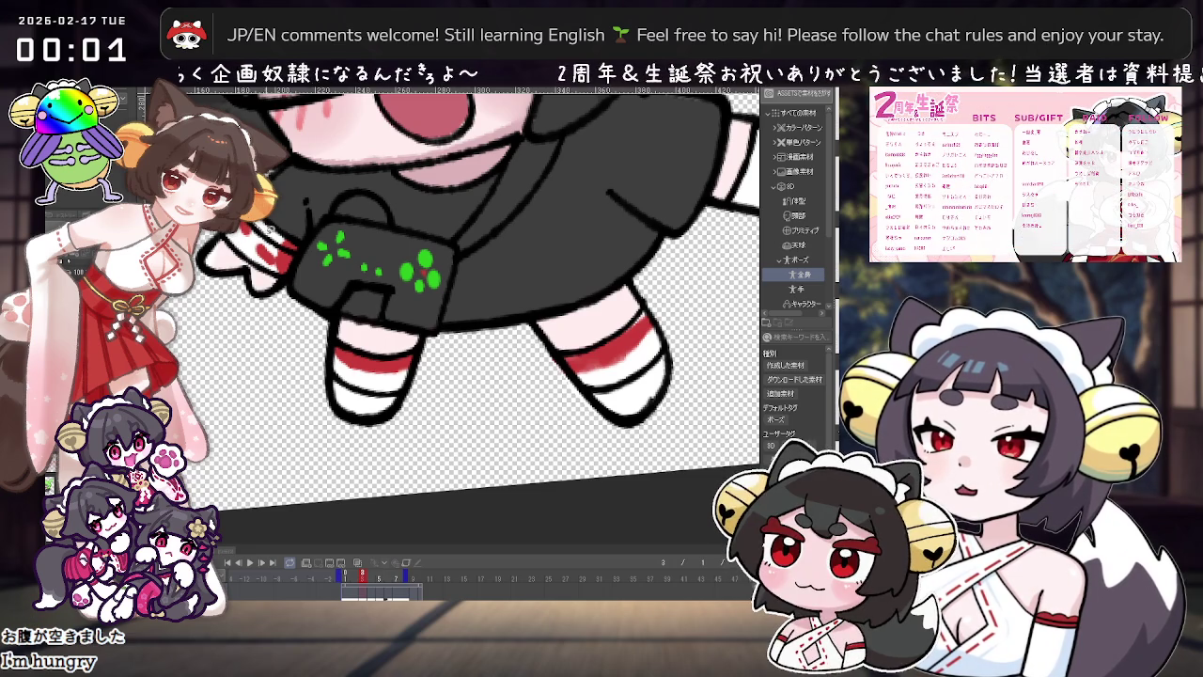
# Step: Paint the red sock stripes out white and redraw the sock outline
pyautogui.moveTo(297, 235); pyautogui.dragTo(555, 147)
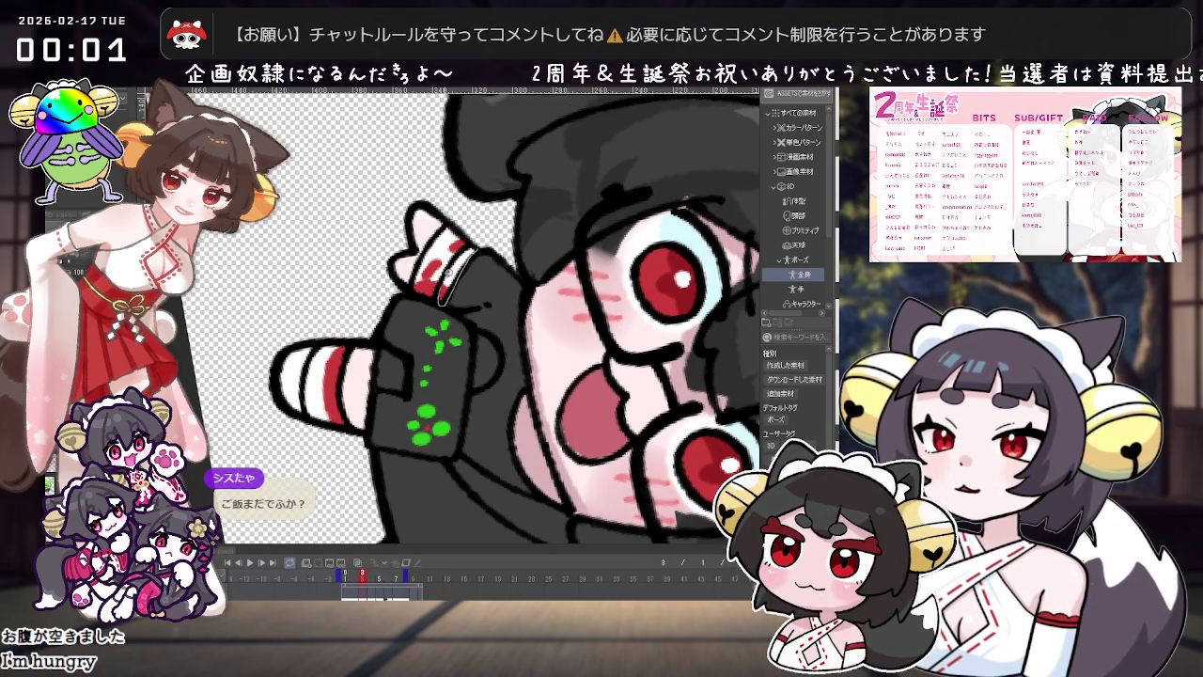
pyautogui.moveTo(547, 239); pyautogui.dragTo(515, 275)
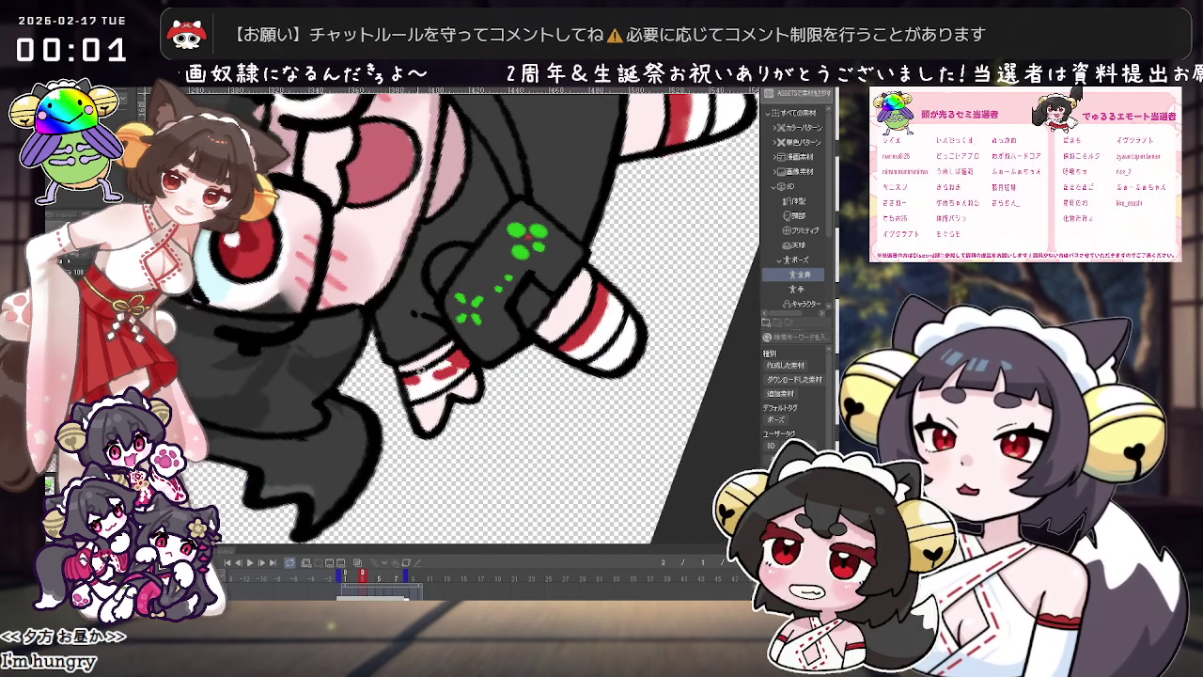
pyautogui.hotkey('ctrl', 'z')
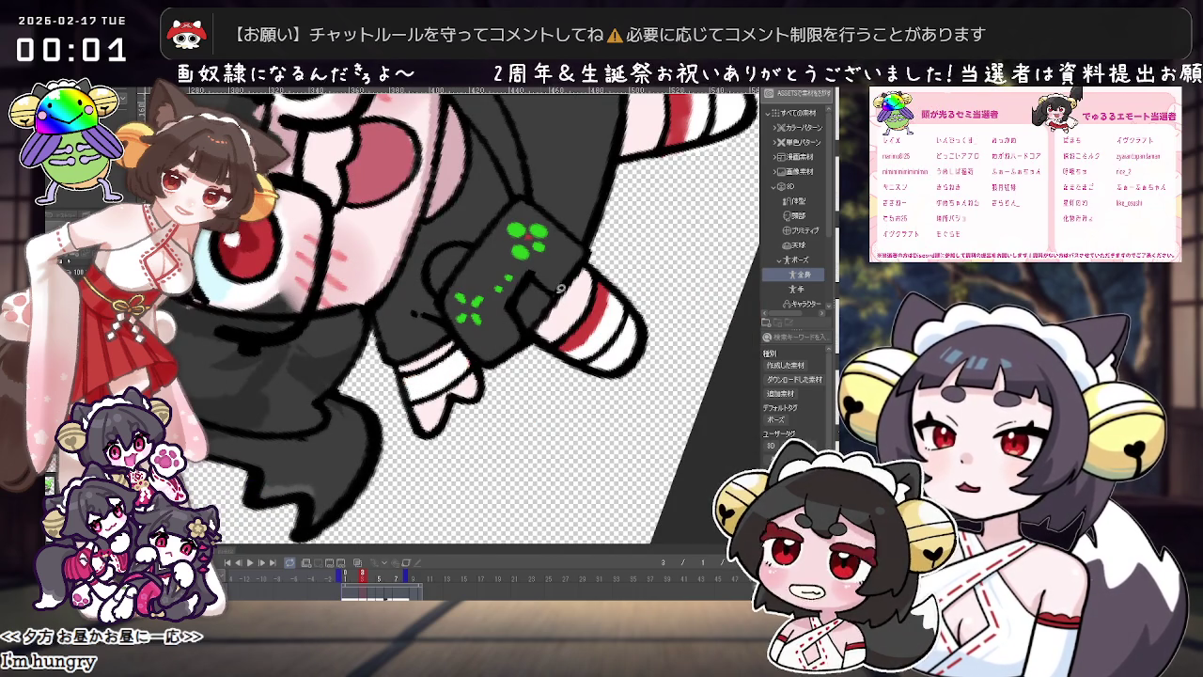
pyautogui.moveTo(469, 356)
pyautogui.mouseDown()
pyautogui.moveTo(582, 451)
pyautogui.moveTo(542, 306)
pyautogui.moveTo(581, 341)
pyautogui.mouseUp()
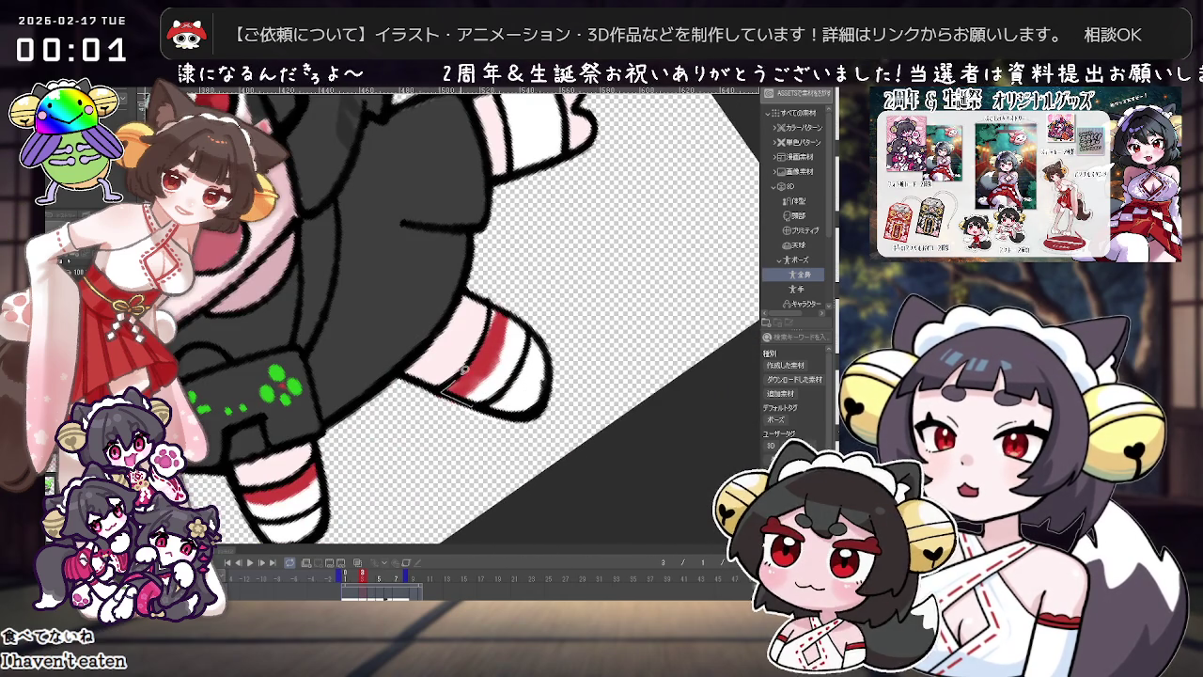
pyautogui.hotkey('ctrl', 'z')
pyautogui.moveTo(483, 400); pyautogui.dragTo(448, 340)
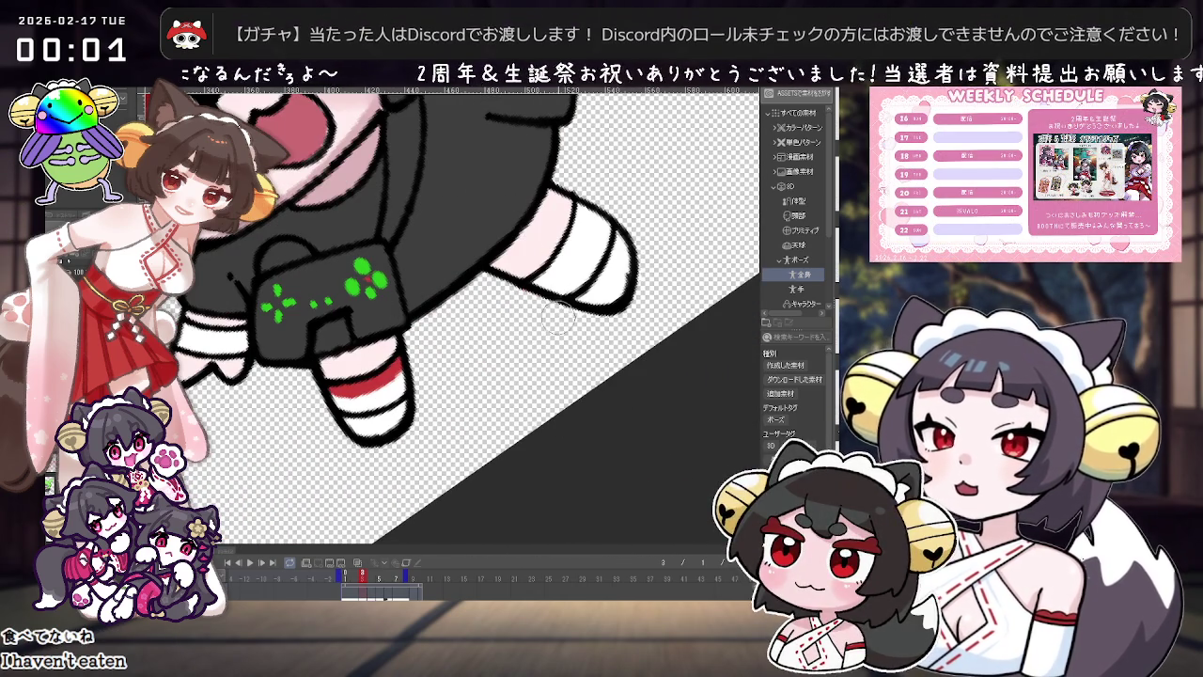
pyautogui.click(379, 380)
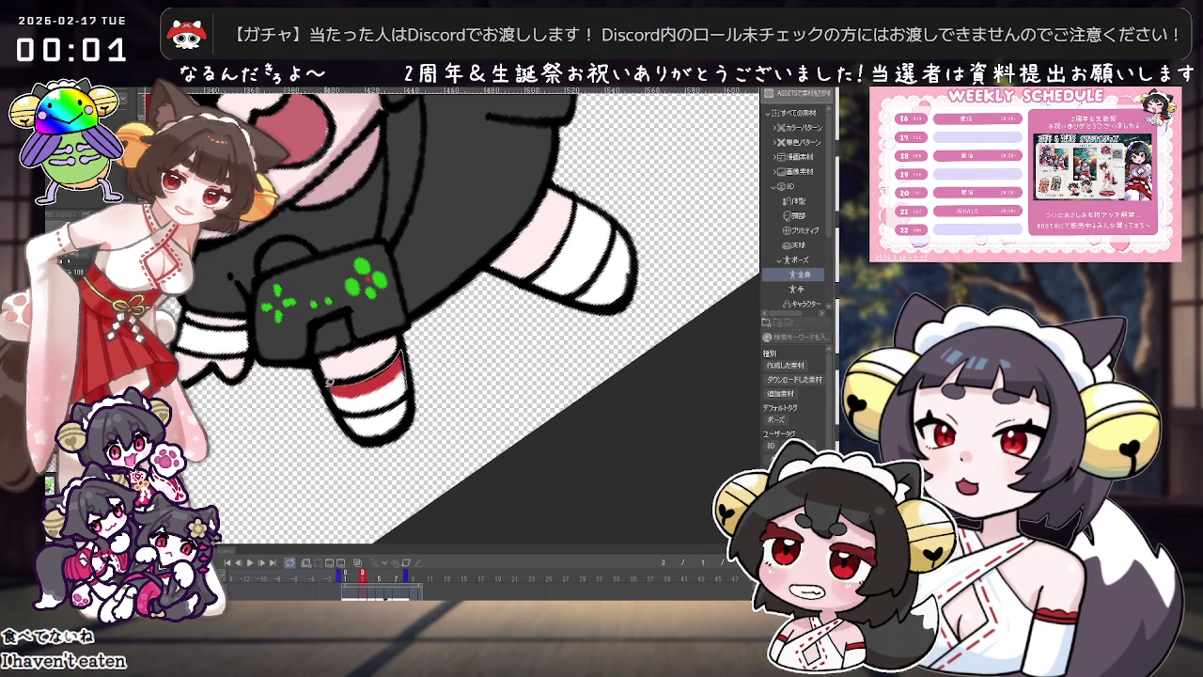
pyautogui.scroll(2, 528, 214)
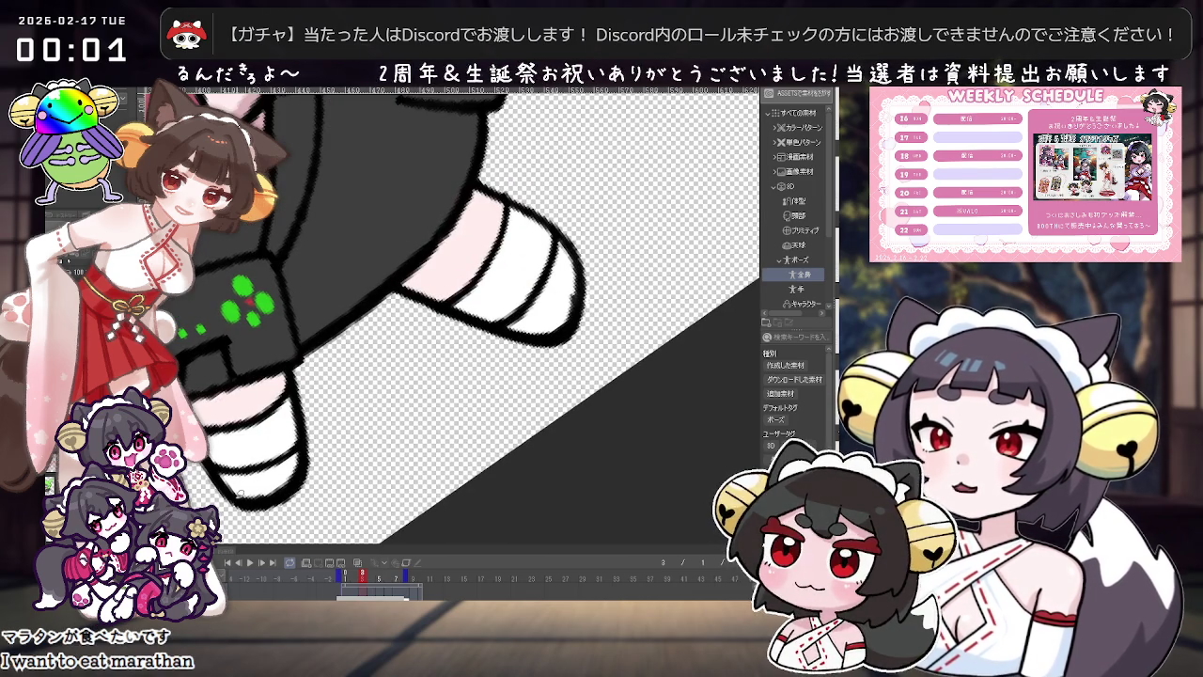
pyautogui.moveTo(507, 330); pyautogui.dragTo(575, 340)
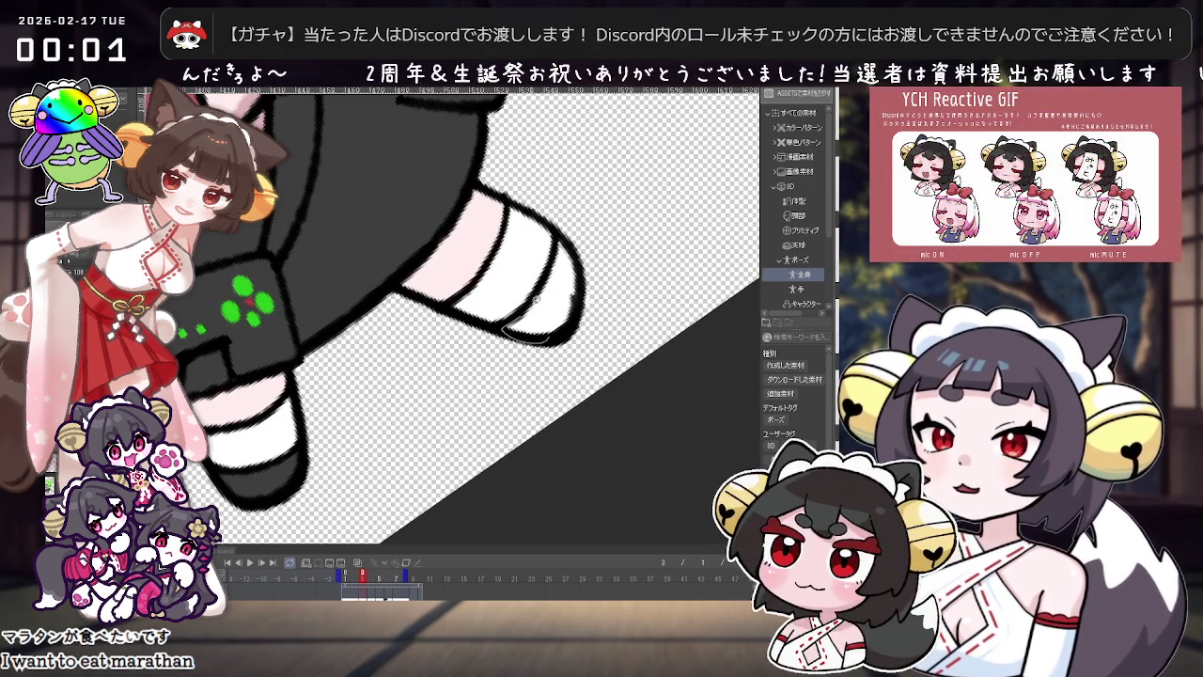
pyautogui.scroll(-2, 575, 340)
pyautogui.scroll(-2, 601, 333)
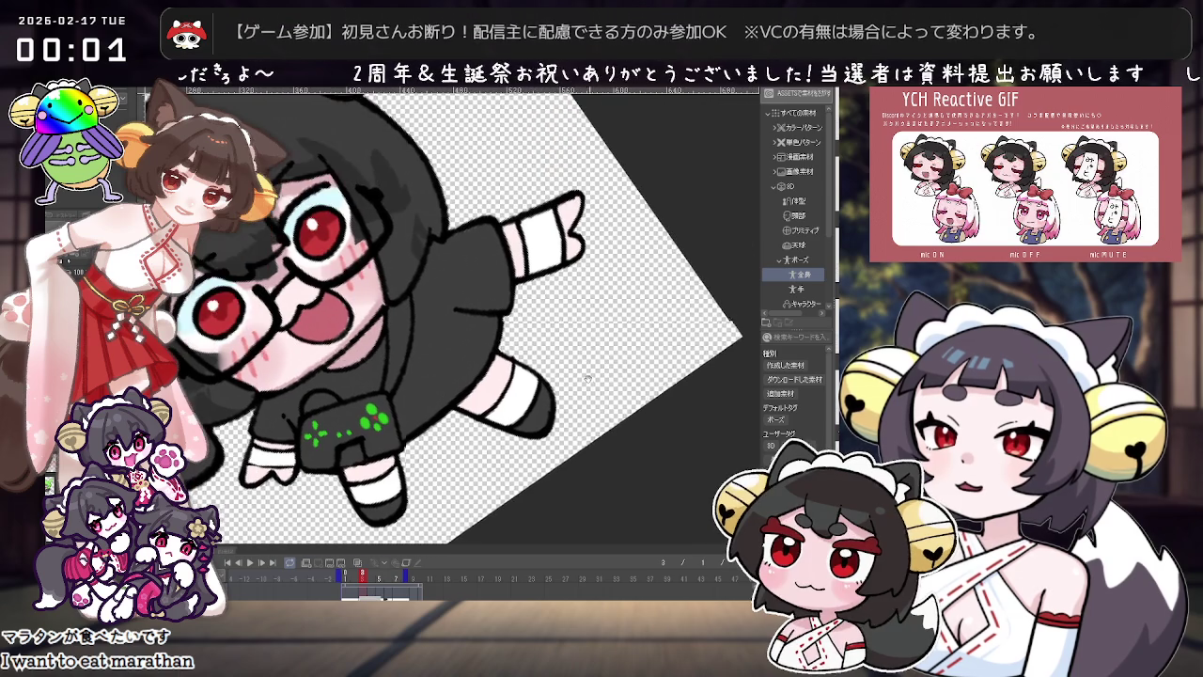
# Step: Compare frames 2 and 3, then fill the controller's right half and shoulder strap grey-green
pyautogui.scroll(-2, 614, 328)
pyautogui.scroll(-1, 564, 423)
pyautogui.click(360, 580)
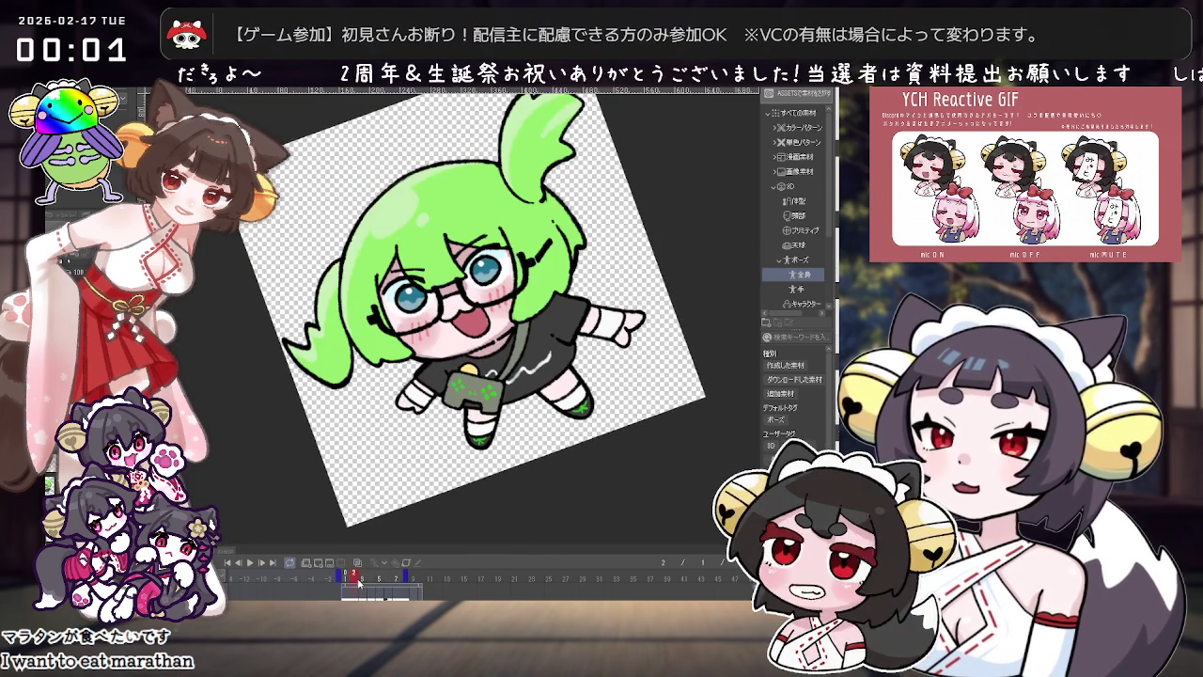
pyautogui.scroll(1, 514, 296)
pyautogui.scroll(1, 515, 296)
pyautogui.click(362, 574)
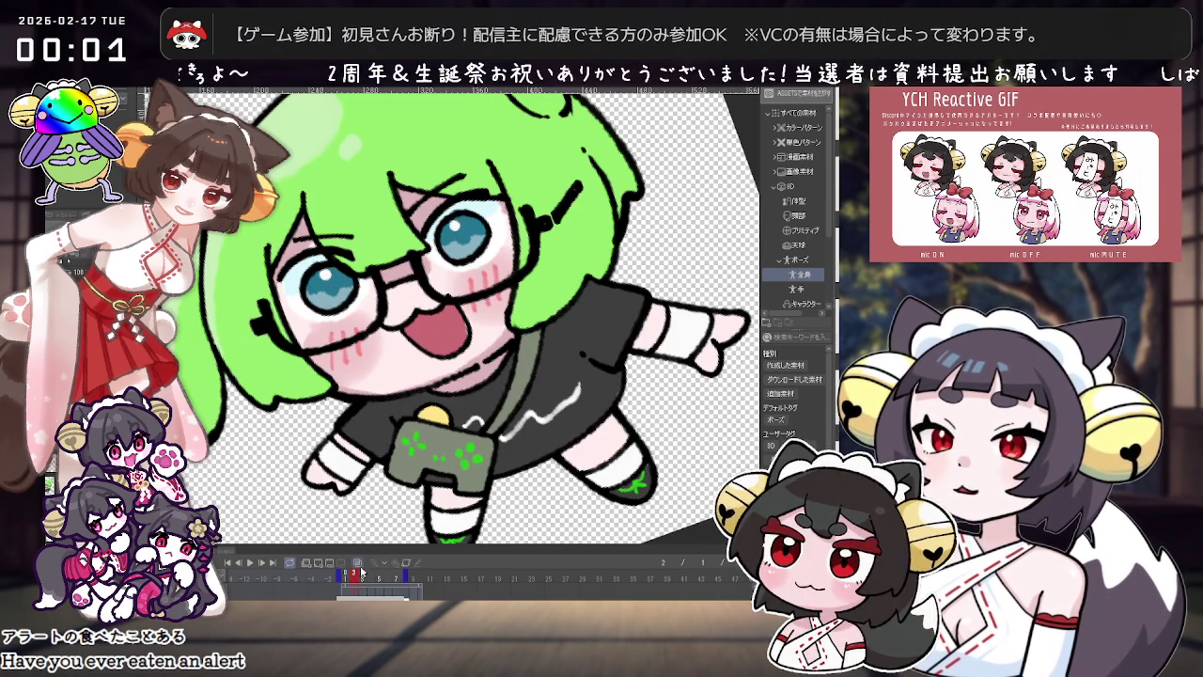
pyautogui.scroll(2, 488, 358)
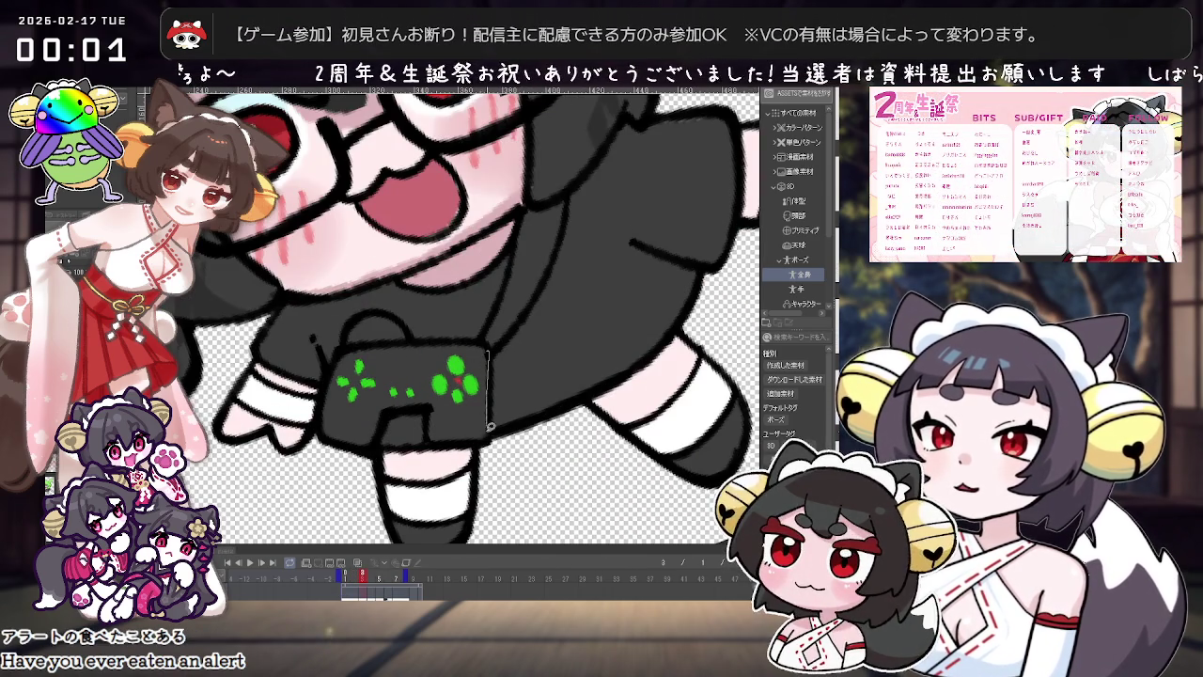
pyautogui.moveTo(487, 350); pyautogui.dragTo(357, 342)
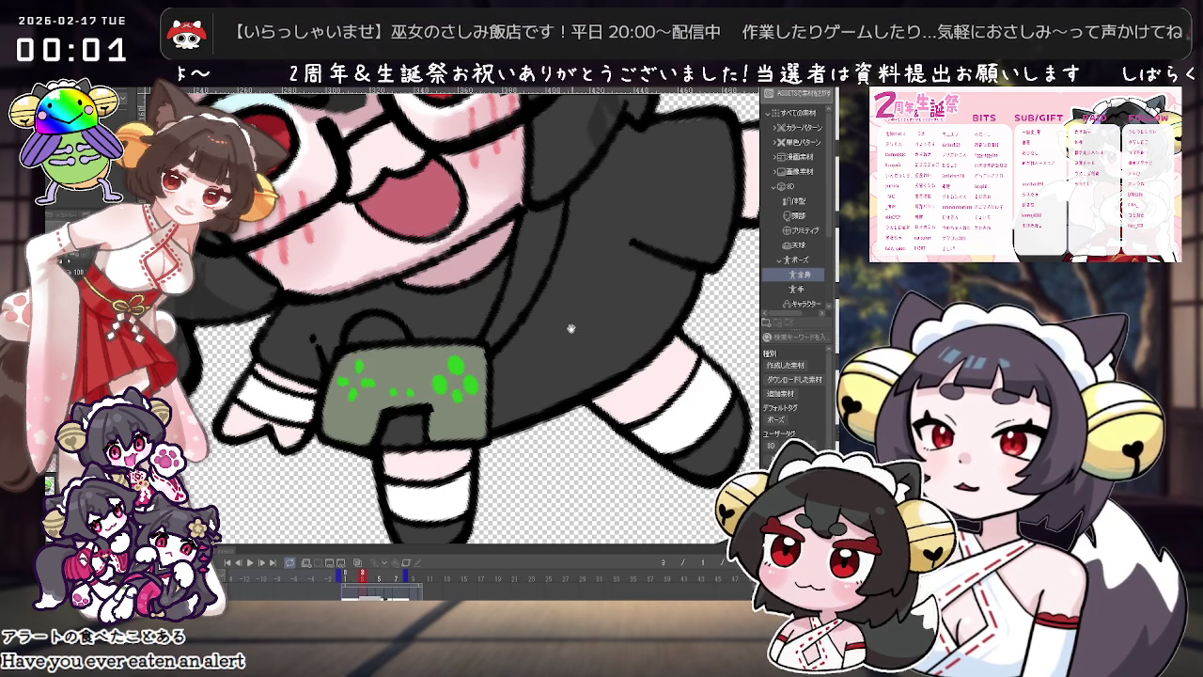
pyautogui.scroll(2, 517, 297)
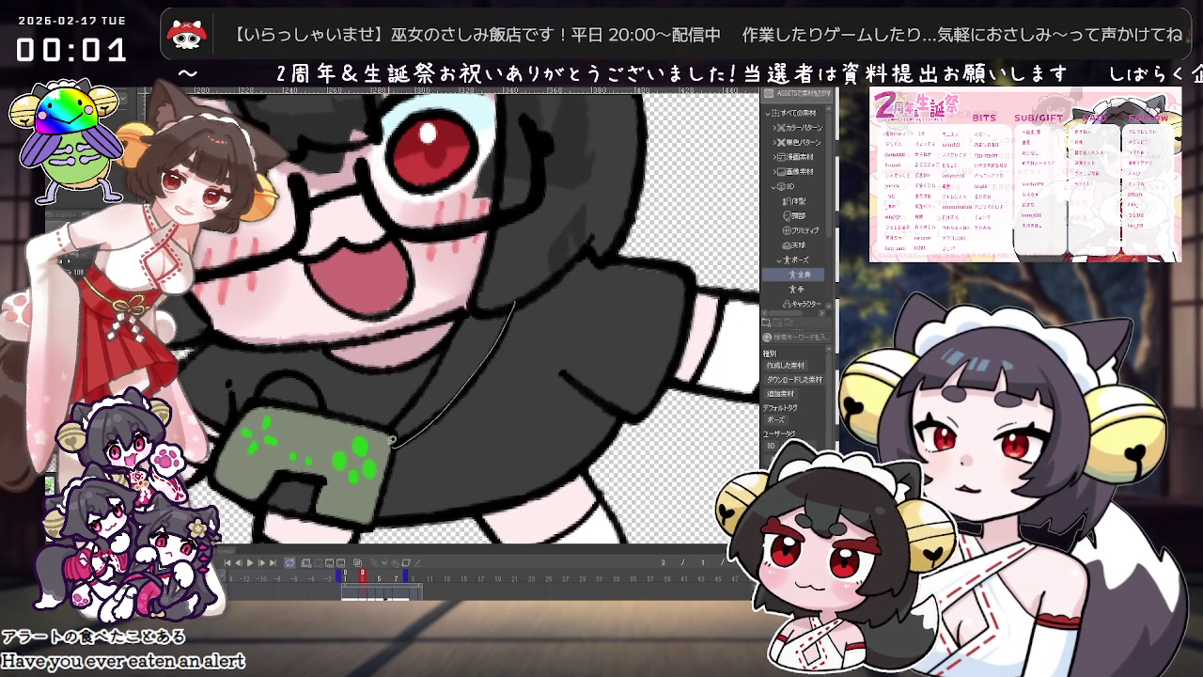
pyautogui.moveTo(470, 378); pyautogui.dragTo(525, 308)
pyautogui.scroll(-3, 524, 308)
# Step: Play the animation twice to compare the two frames
pyautogui.press('space')
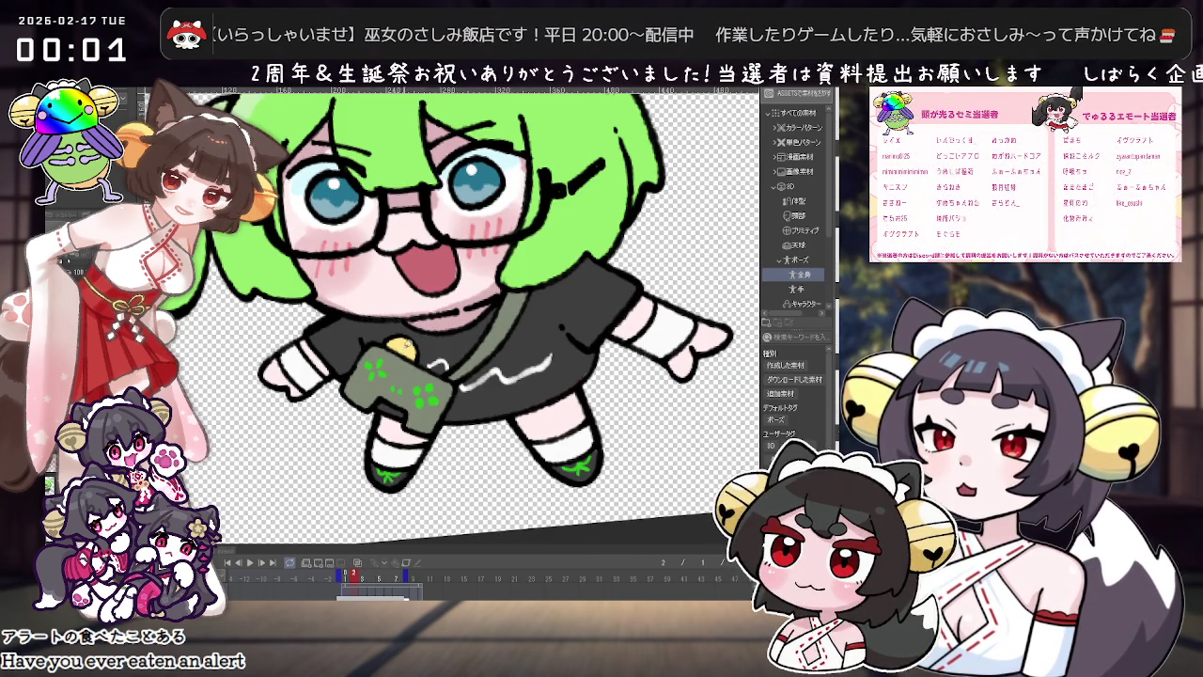
pyautogui.scroll(2, 434, 279)
pyautogui.scroll(2, 434, 279)
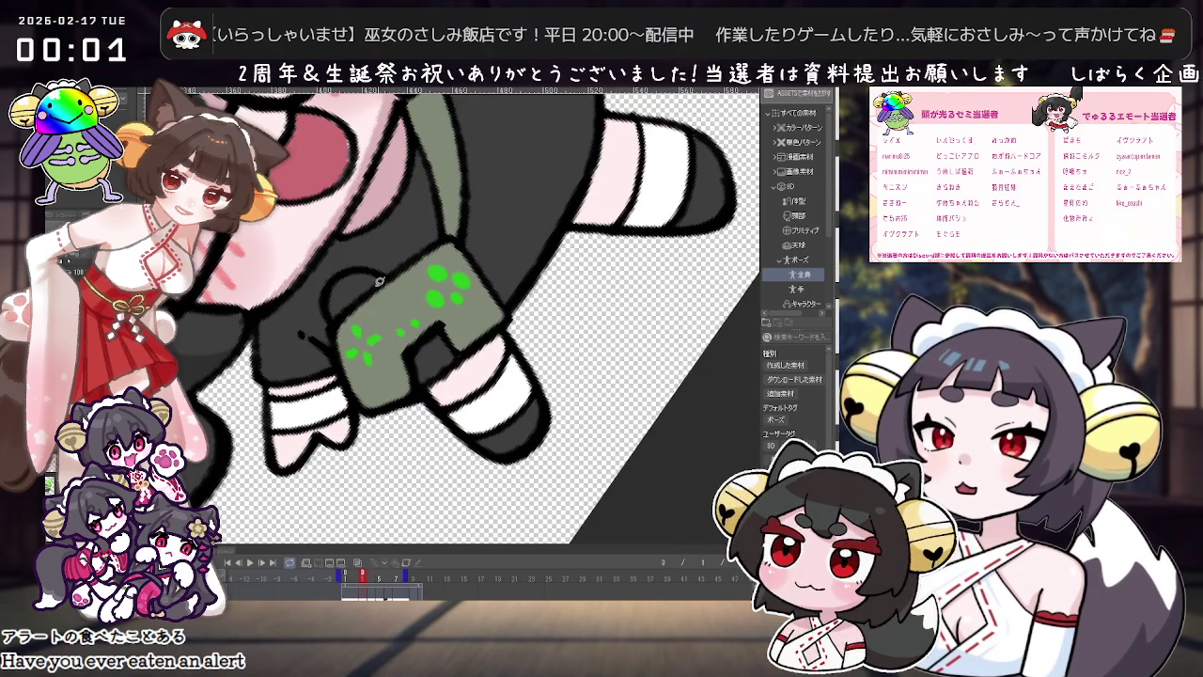
pyautogui.scroll(-3, 330, 302)
pyautogui.press('space')
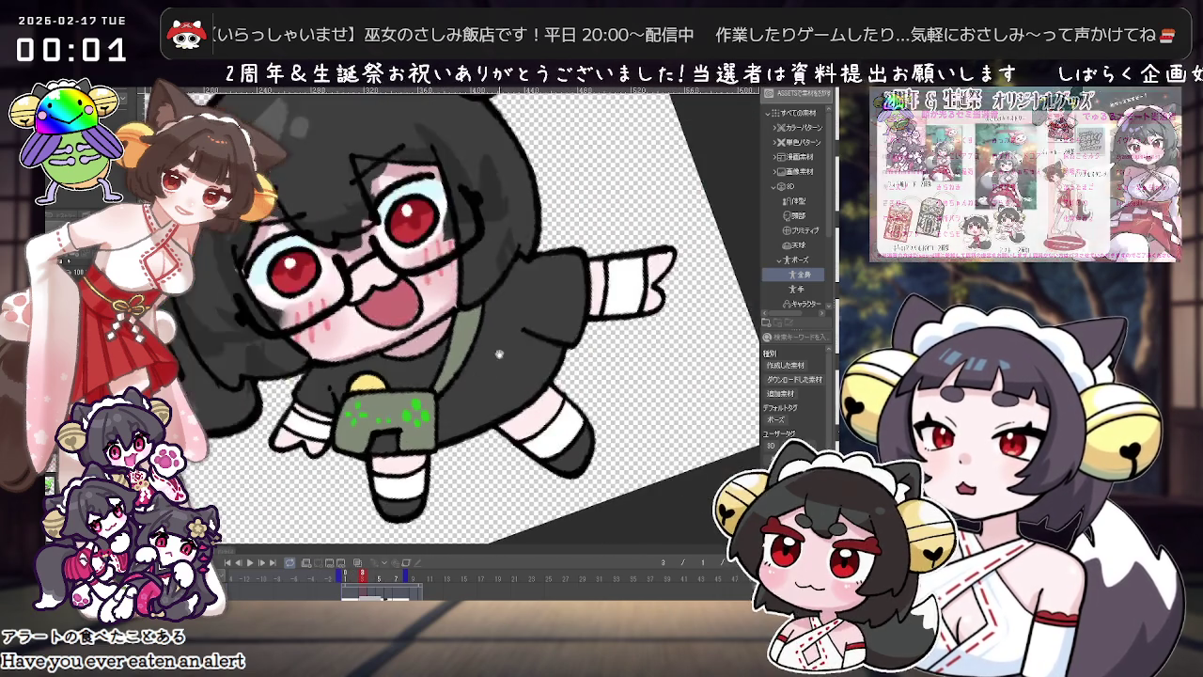
pyautogui.scroll(2, 488, 448)
pyautogui.scroll(1, 489, 449)
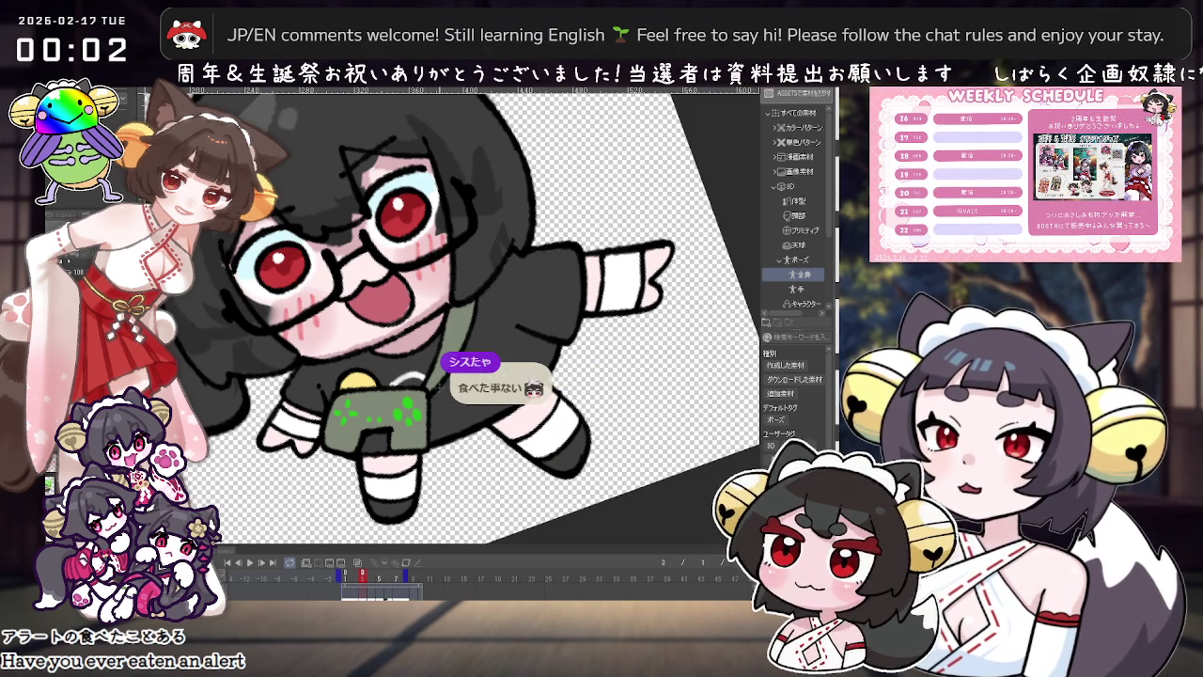
# Step: Try a white highlight stroke on the shirt twice, undoing both attempts
pyautogui.moveTo(439, 396); pyautogui.dragTo(499, 376)
pyautogui.hotkey('ctrl', 'z')
pyautogui.moveTo(435, 400); pyautogui.dragTo(491, 372)
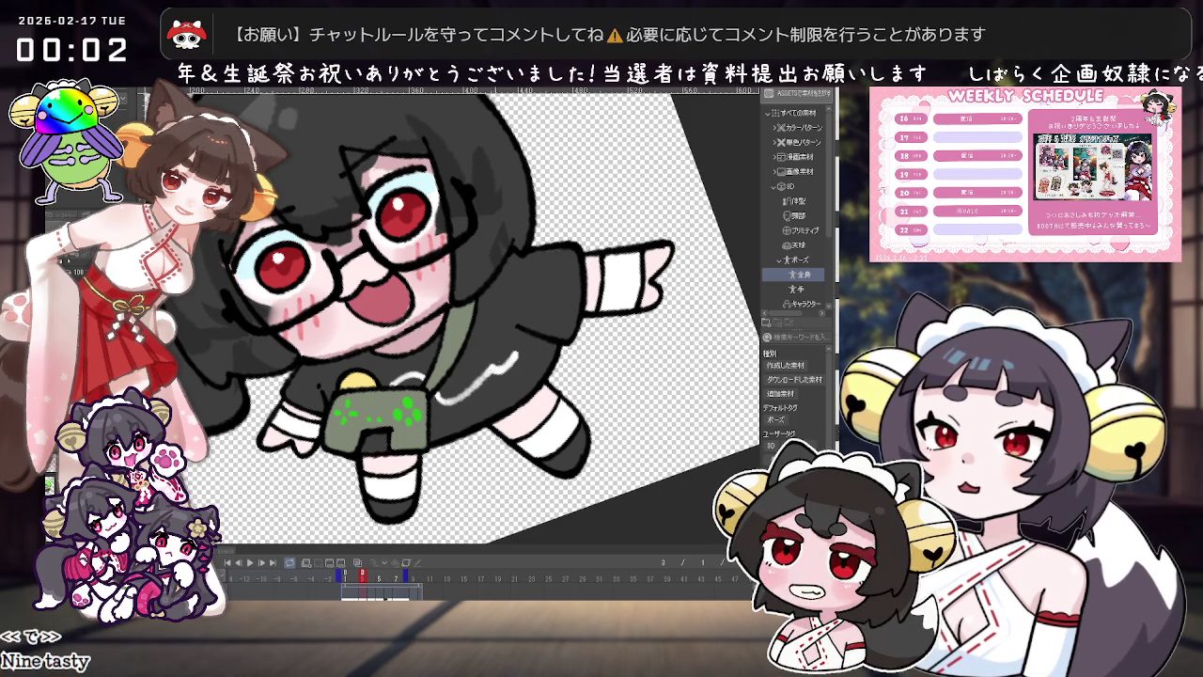
pyautogui.hotkey('ctrl', 'z')
pyautogui.scroll(-1, 499, 370)
pyautogui.scroll(-4, 499, 369)
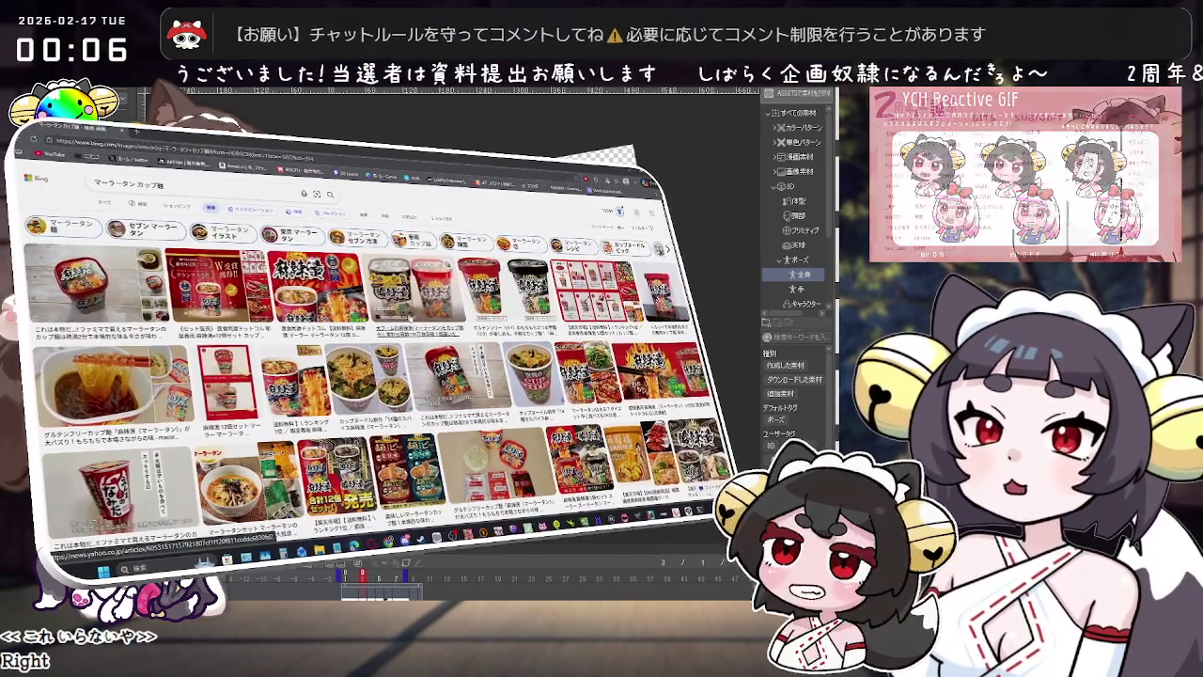
# Step: Enlarge a mala tang cup-noodle image from the Bing results
pyautogui.click(503, 299)
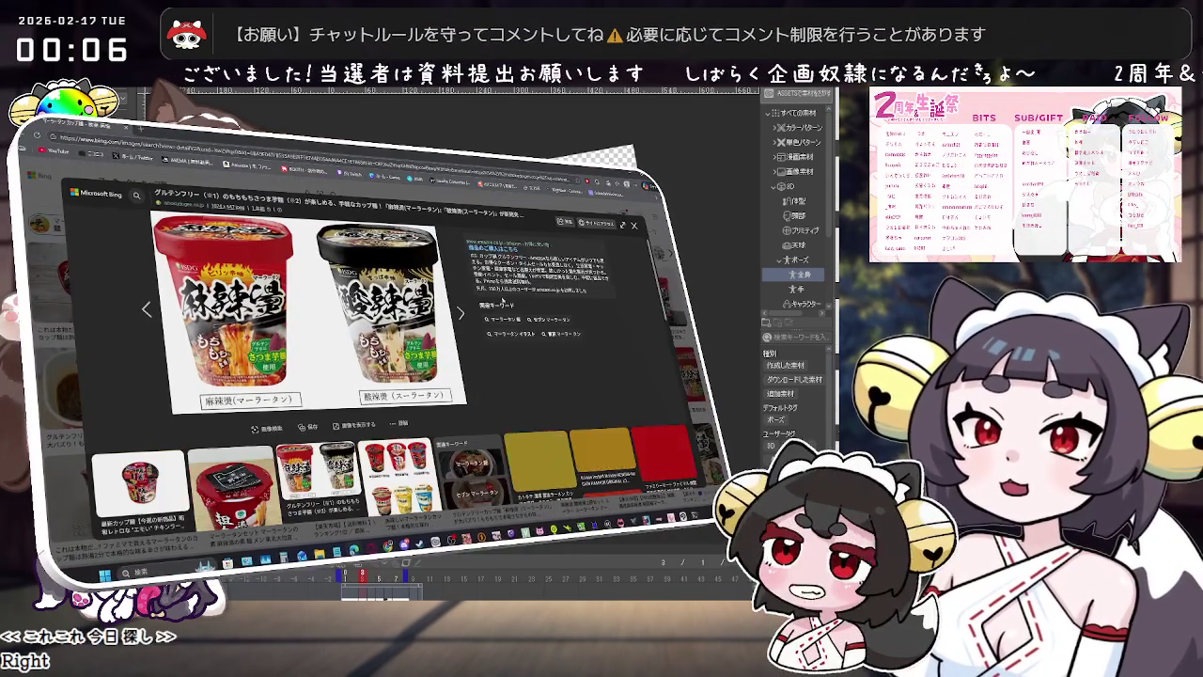